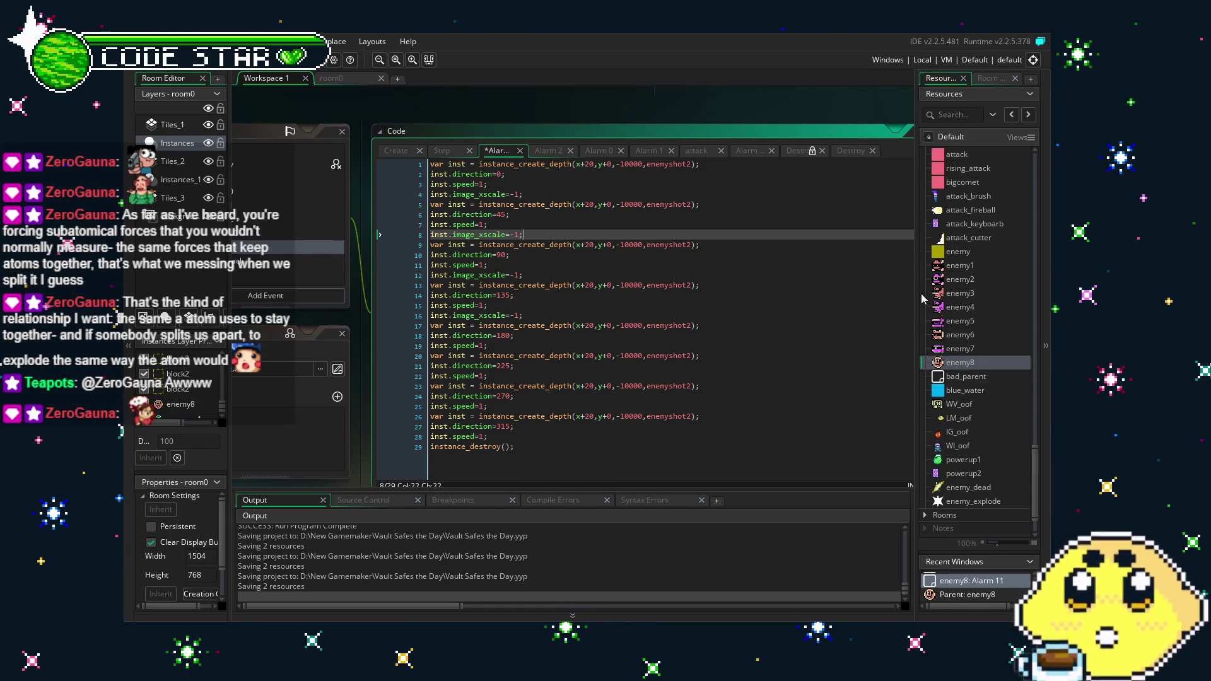
Duplicate the 45° shot's flip line and make it inst.image_yscale=-1;.
{"action": "scroll", "coordinate": [978, 449], "scroll_direction": "up", "scroll_amount": 10}
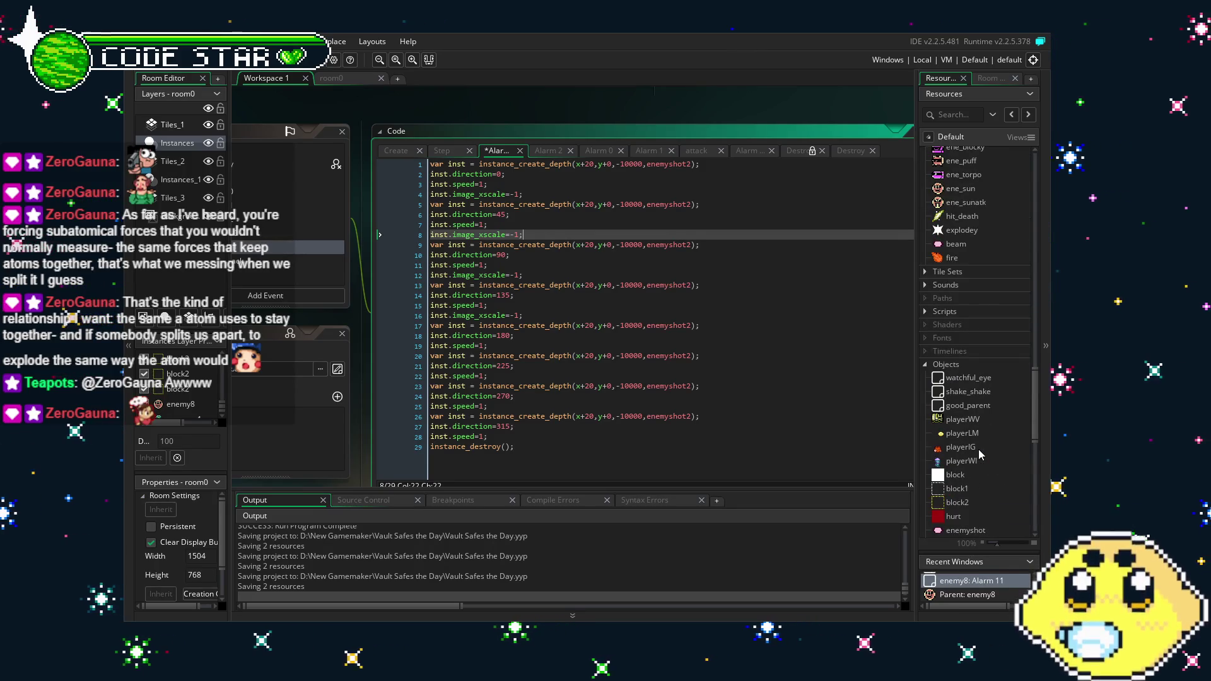
{"action": "key", "text": "ctrl+d"}
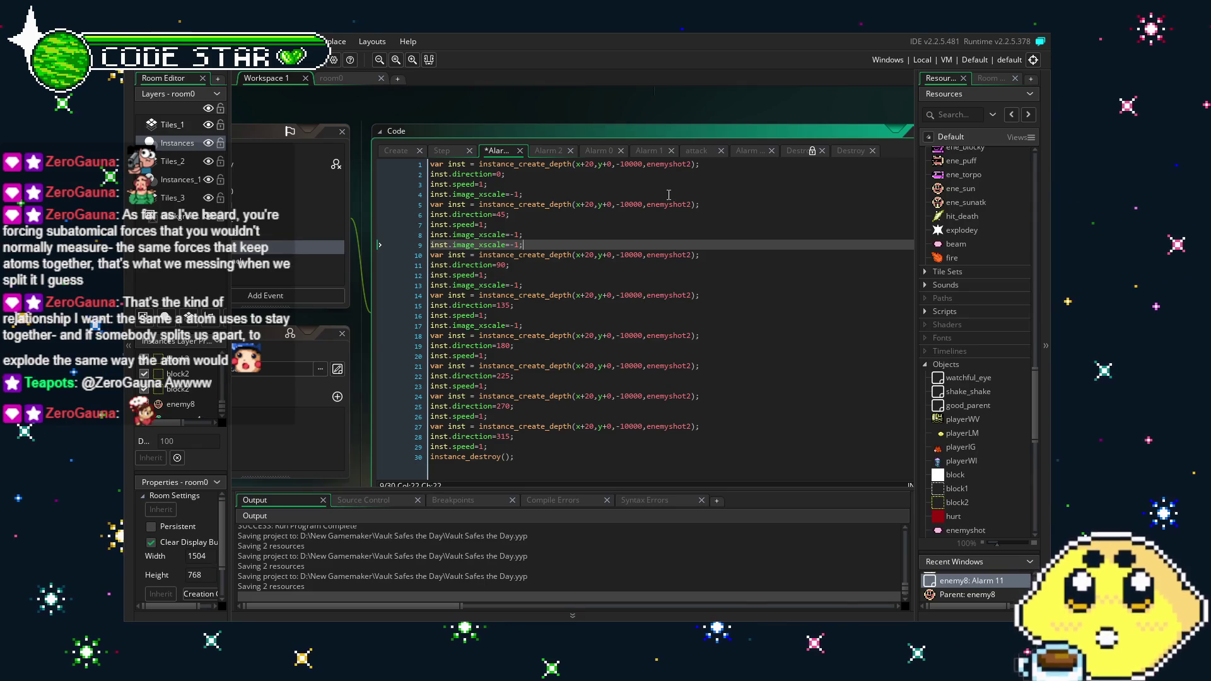
{"action": "key", "text": "Left"}
{"action": "key", "text": "Left"}
{"action": "key", "text": "Left"}
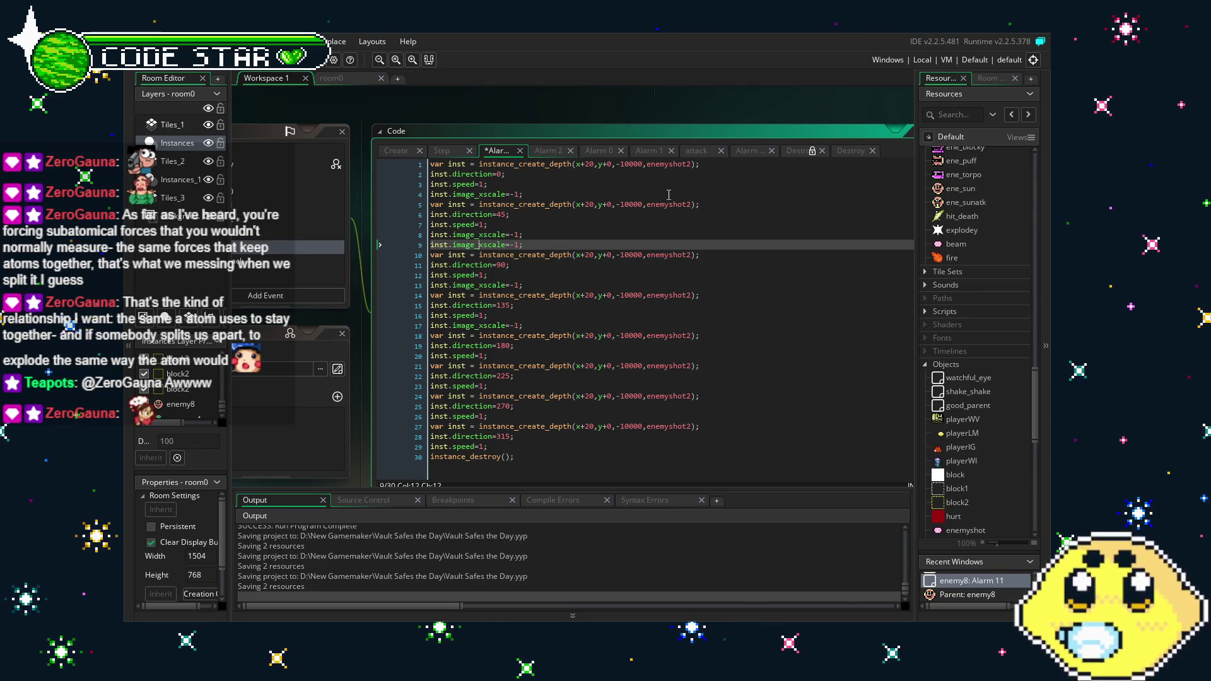
{"action": "key", "text": "BackSpace"}
{"action": "type", "text": "y"}
{"action": "key", "text": "Down"}
{"action": "key", "text": "Down"}
{"action": "key", "text": "Down"}
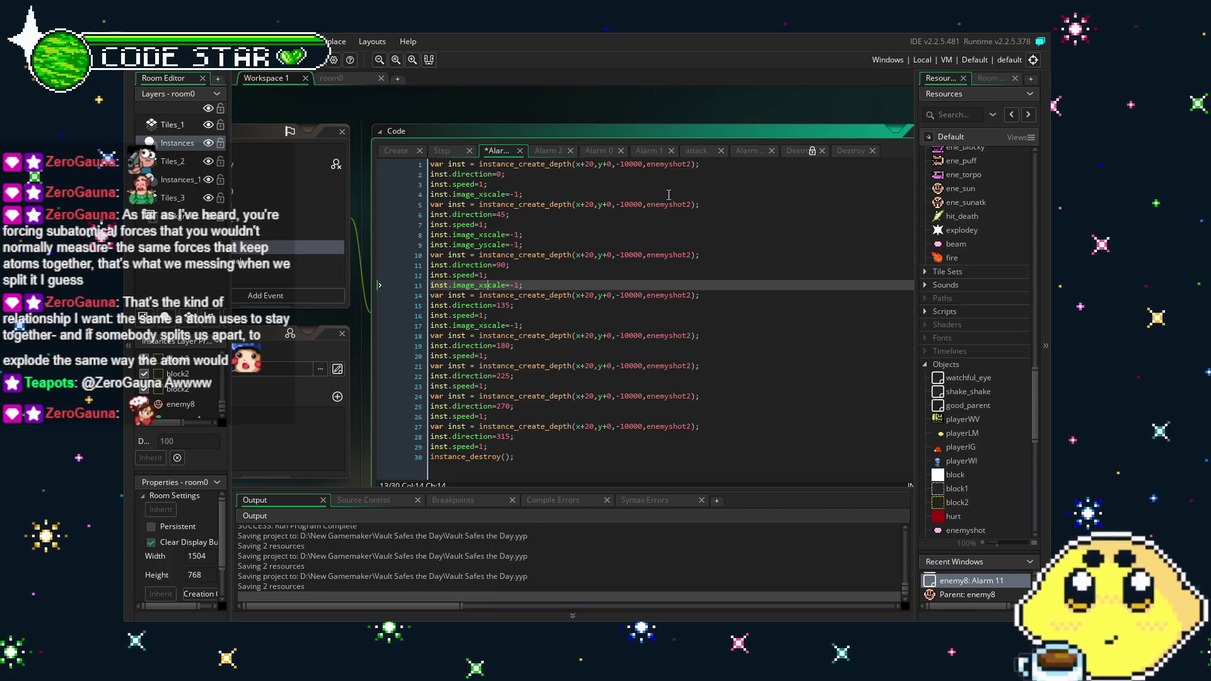
Add inst.image_yscale=-1; lines for the 90° and 135° shots as well.
{"action": "key", "text": "Return"}
{"action": "key", "text": "ctrl+v"}
{"action": "key", "text": "Left"}
{"action": "key", "text": "Left"}
{"action": "key", "text": "Left"}
{"action": "key", "text": "BackSpace"}
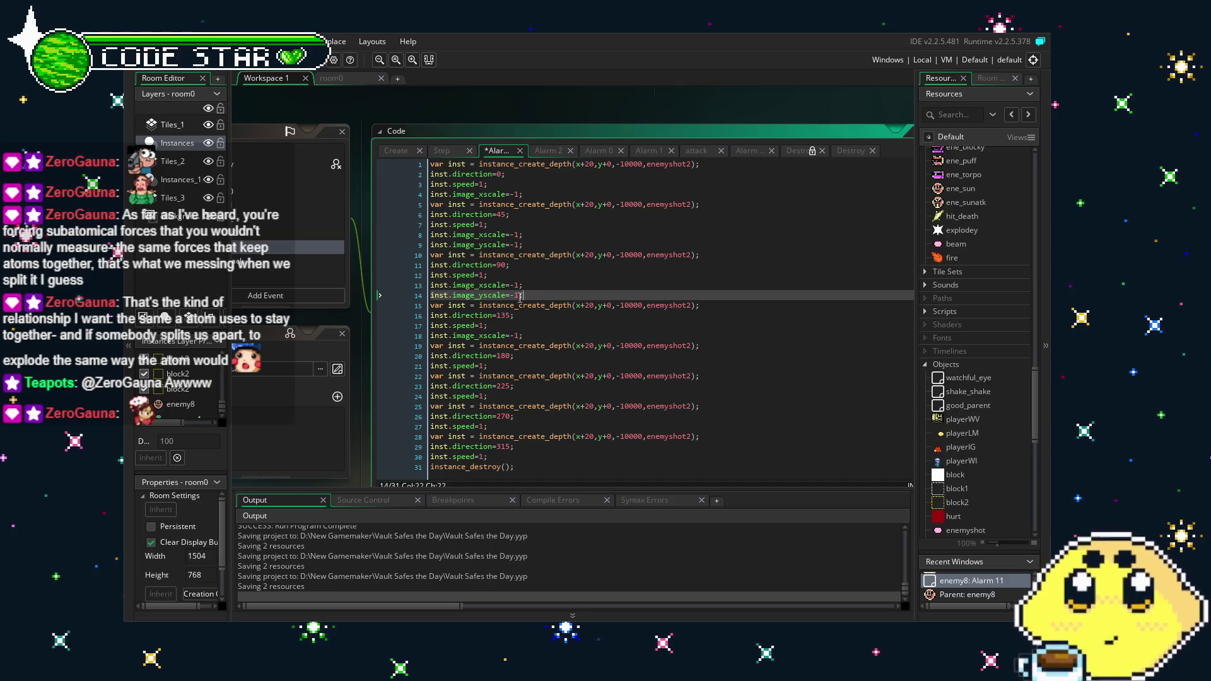
{"action": "key", "text": "shift+Home"}
{"action": "key", "text": "ctrl+c"}
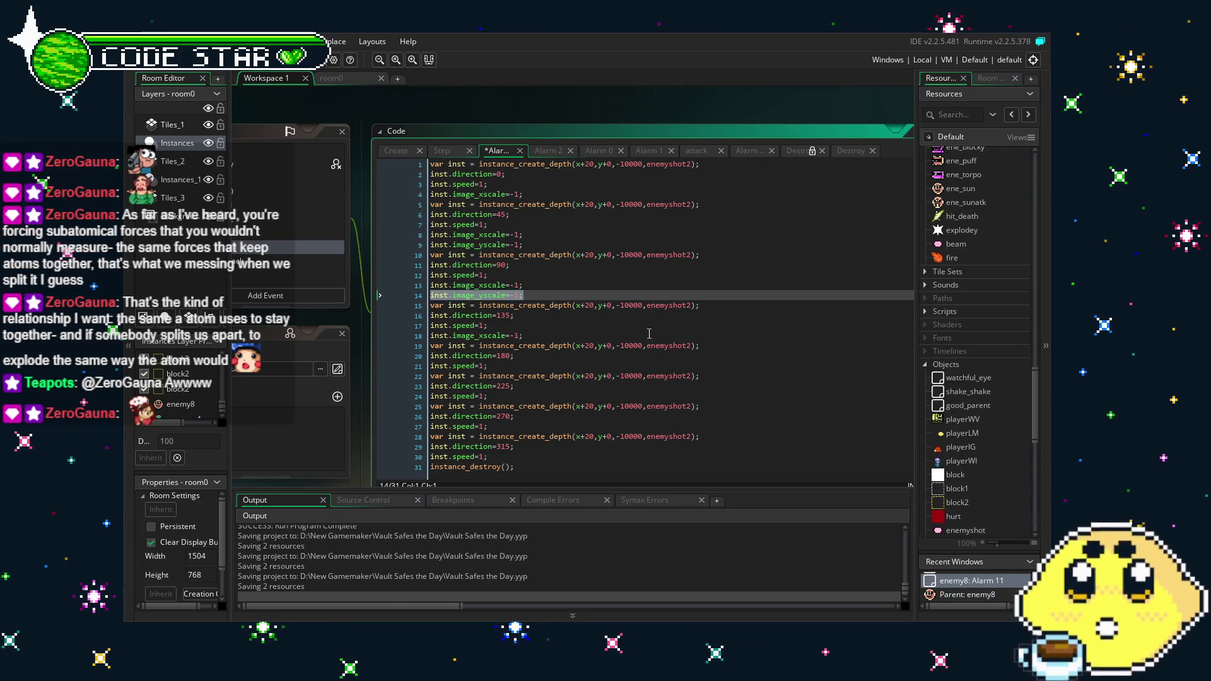
{"action": "left_click", "coordinate": [539, 334]}
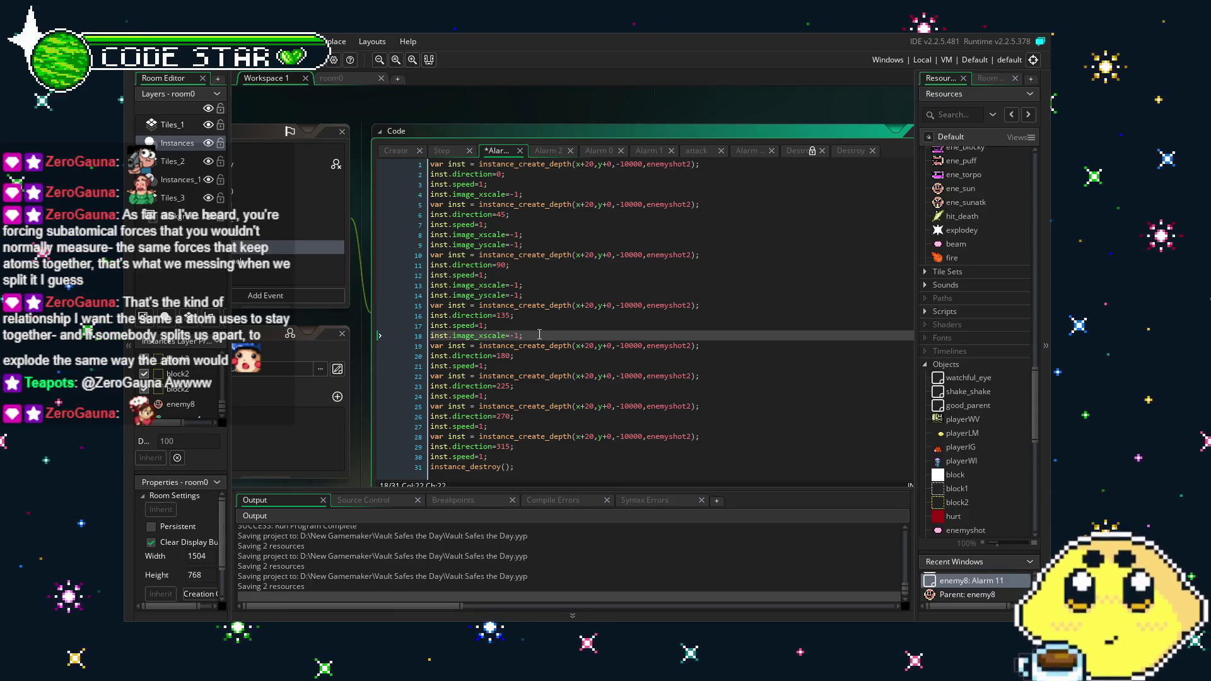
{"action": "key", "text": "Return"}
{"action": "key", "text": "ctrl+v"}
{"action": "scroll", "coordinate": [526, 391], "scroll_direction": "down", "scroll_amount": 2}
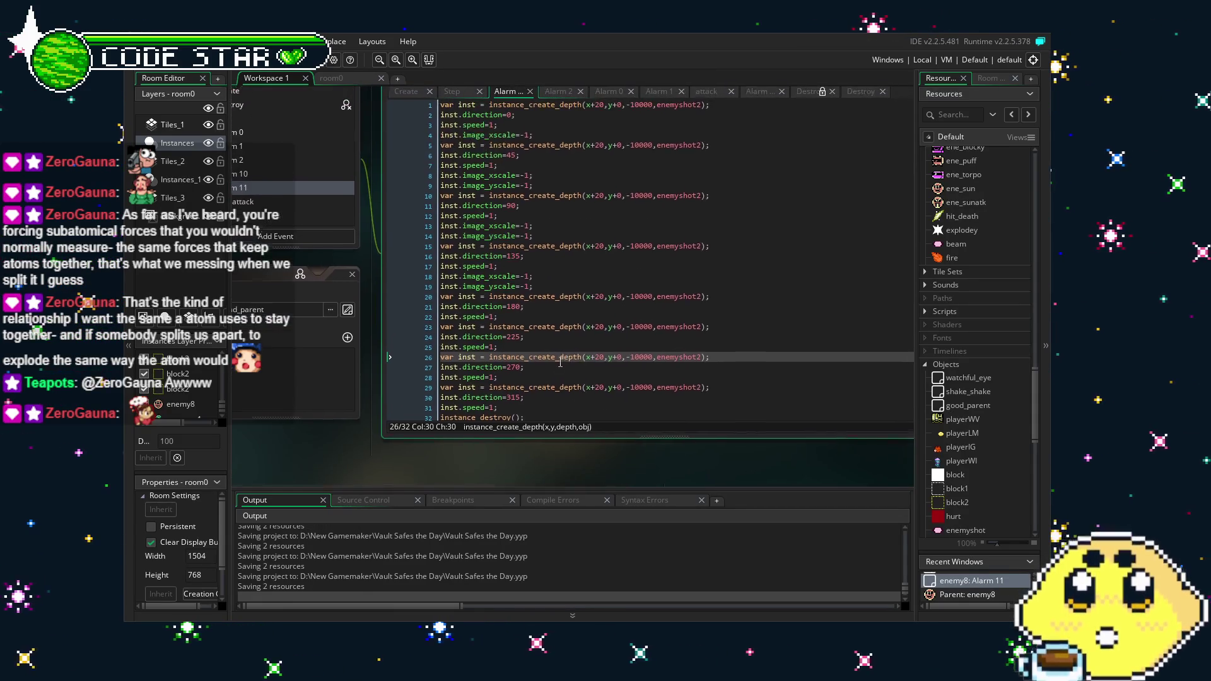
Delete the 135° shot's inst.image_xscale=-1; line.
{"action": "left_click", "coordinate": [557, 366]}
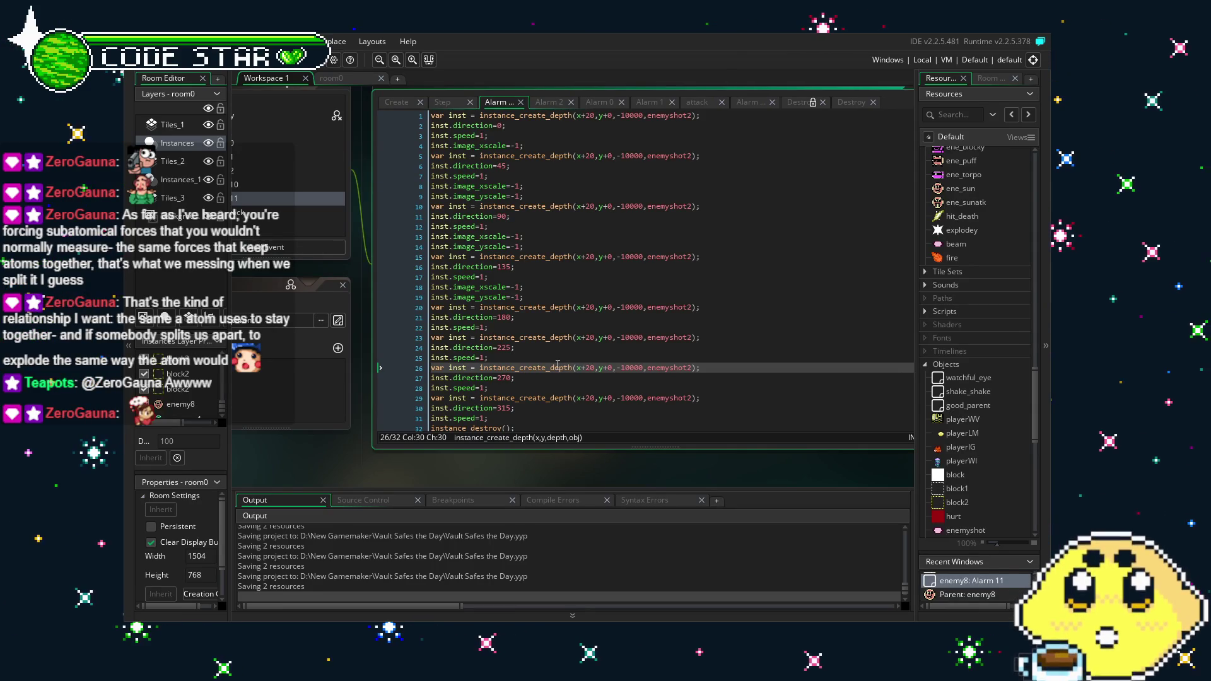
{"action": "scroll", "coordinate": [557, 366], "scroll_direction": "down", "scroll_amount": 1}
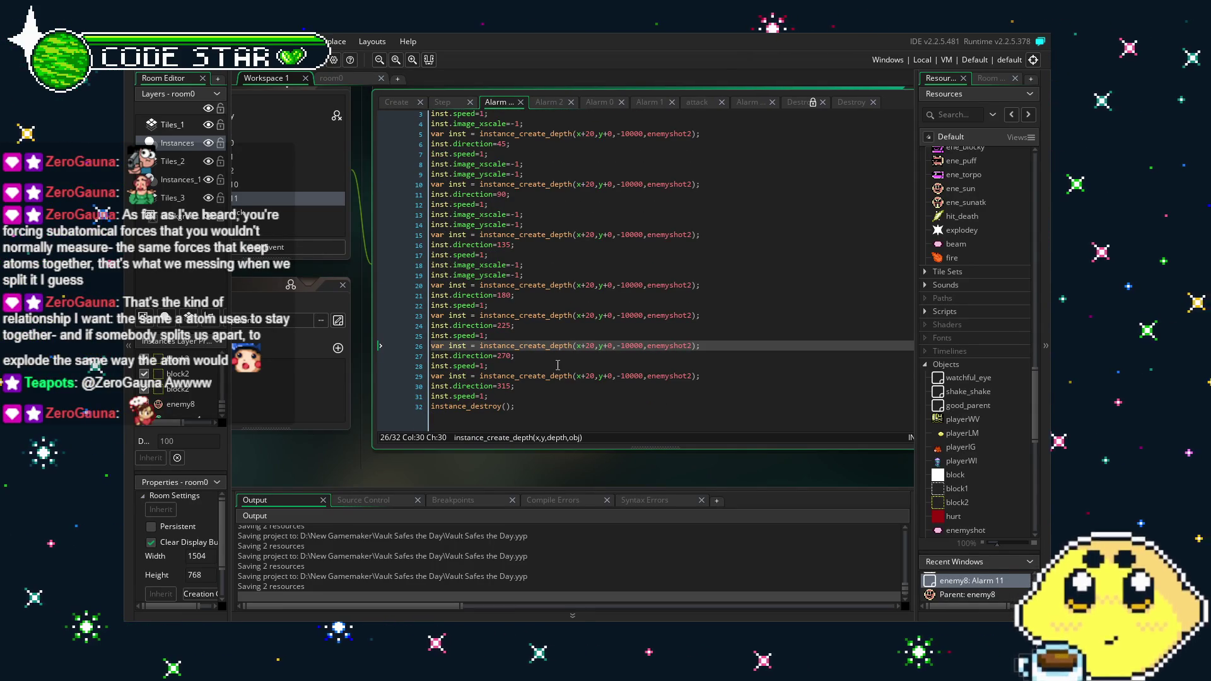
{"action": "left_click", "coordinate": [554, 265]}
{"action": "left_click_drag", "start_coordinate": [555, 265], "coordinate": [410, 269]}
{"action": "key", "text": "BackSpace"}
{"action": "key", "text": "BackSpace"}
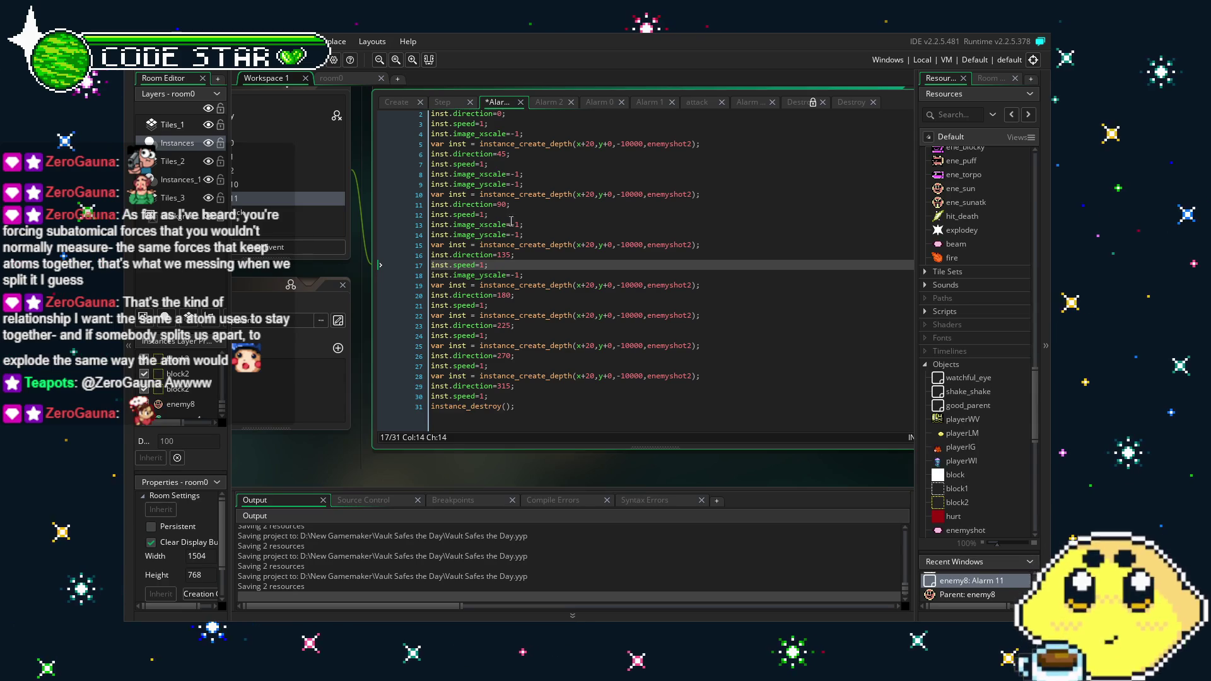
Add inst.image_xscale=-1; after the 315° shot's speed line and run the game with F5.
{"action": "left_click_drag", "start_coordinate": [524, 174], "coordinate": [452, 174]}
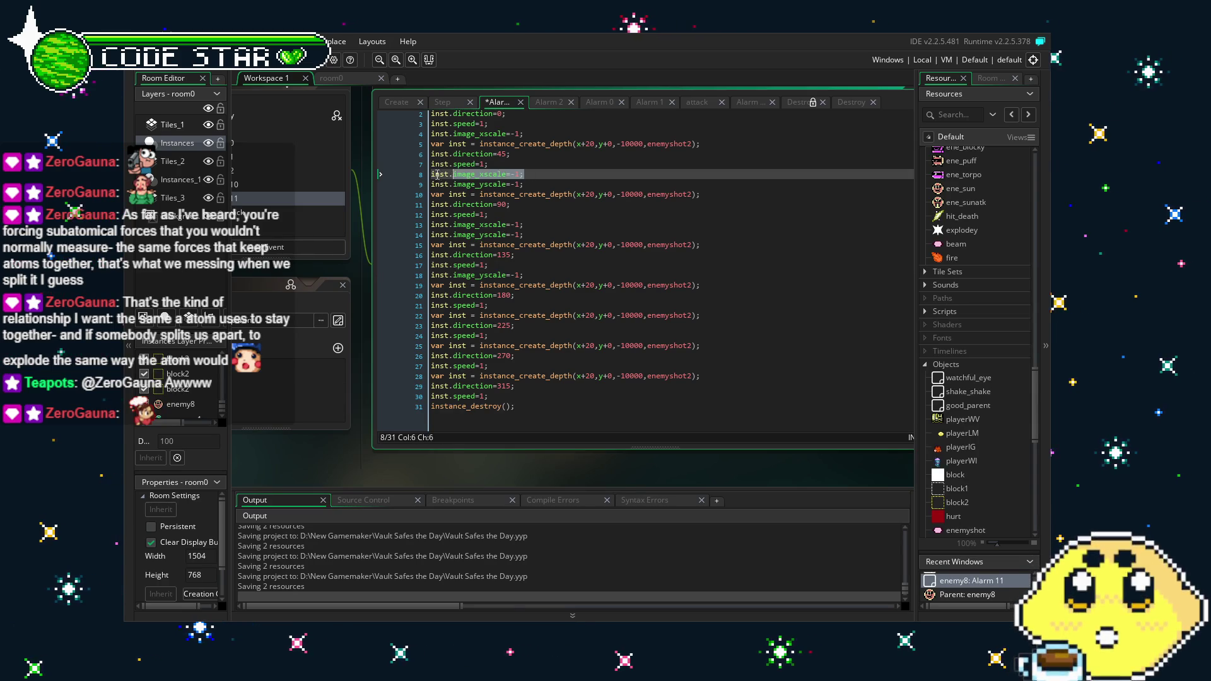
{"action": "left_click", "coordinate": [590, 316]}
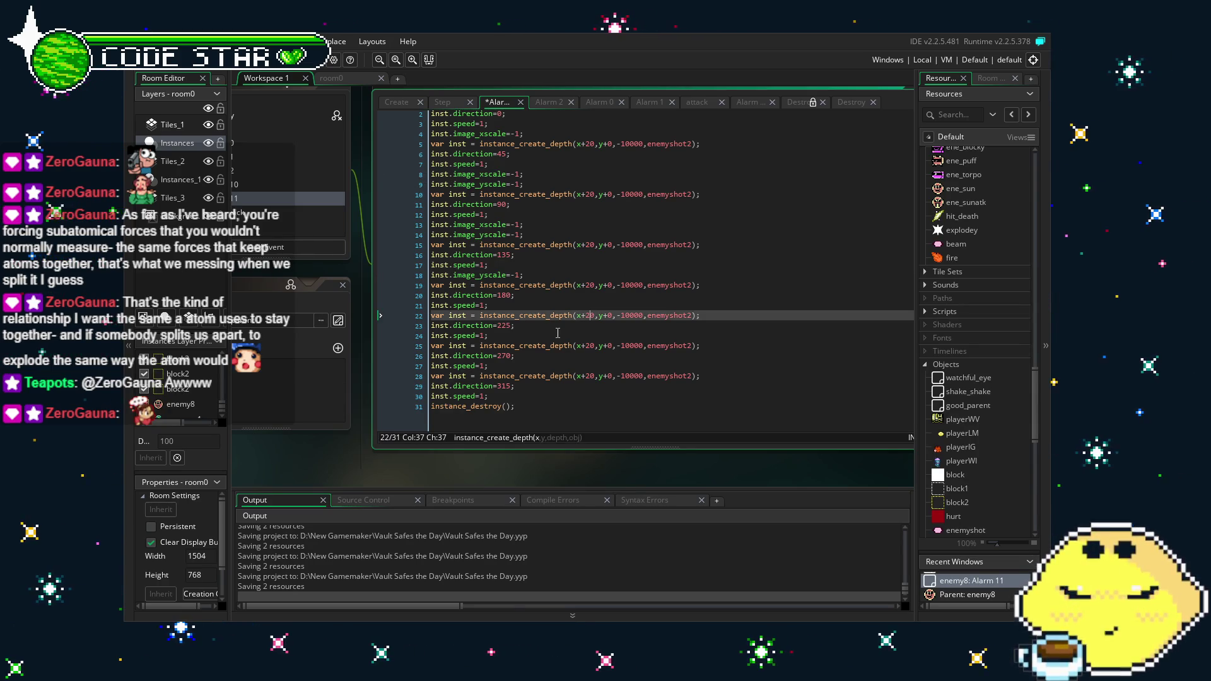
{"action": "left_click", "coordinate": [523, 336]}
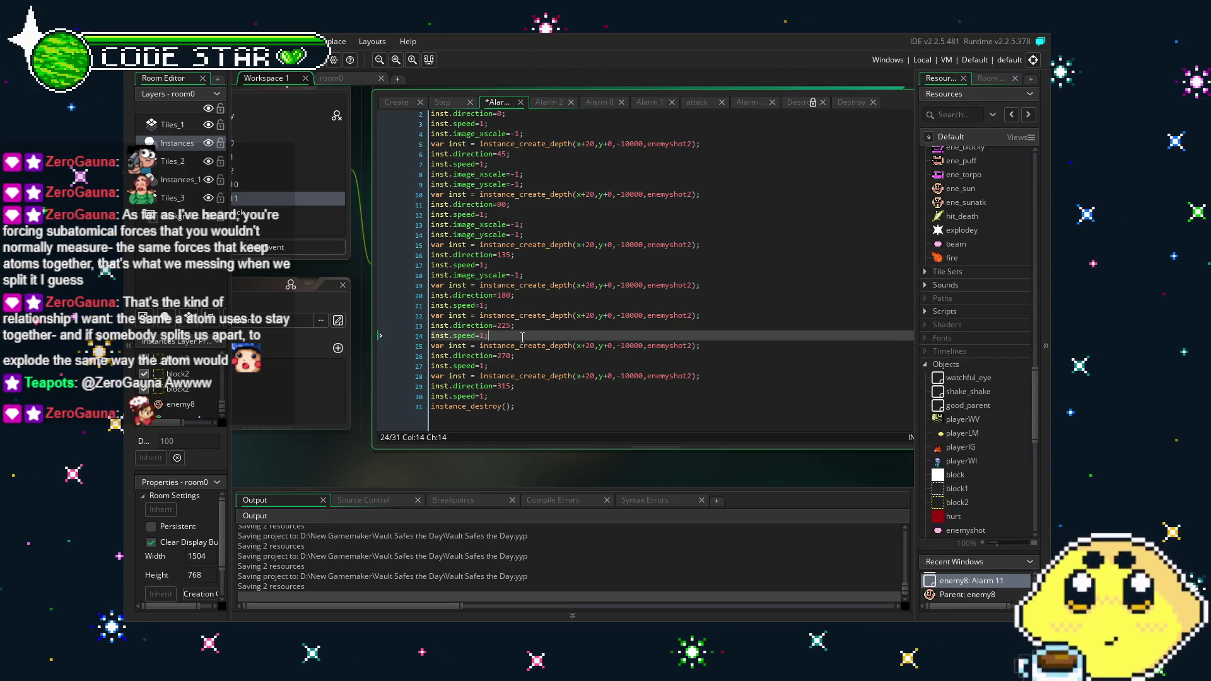
{"action": "key", "text": "Down"}
{"action": "key", "text": "Down"}
{"action": "key", "text": "Down"}
{"action": "key", "text": "End"}
{"action": "key", "text": "Return"}
{"action": "type", "text": "inst.image_xscale=-1;"}
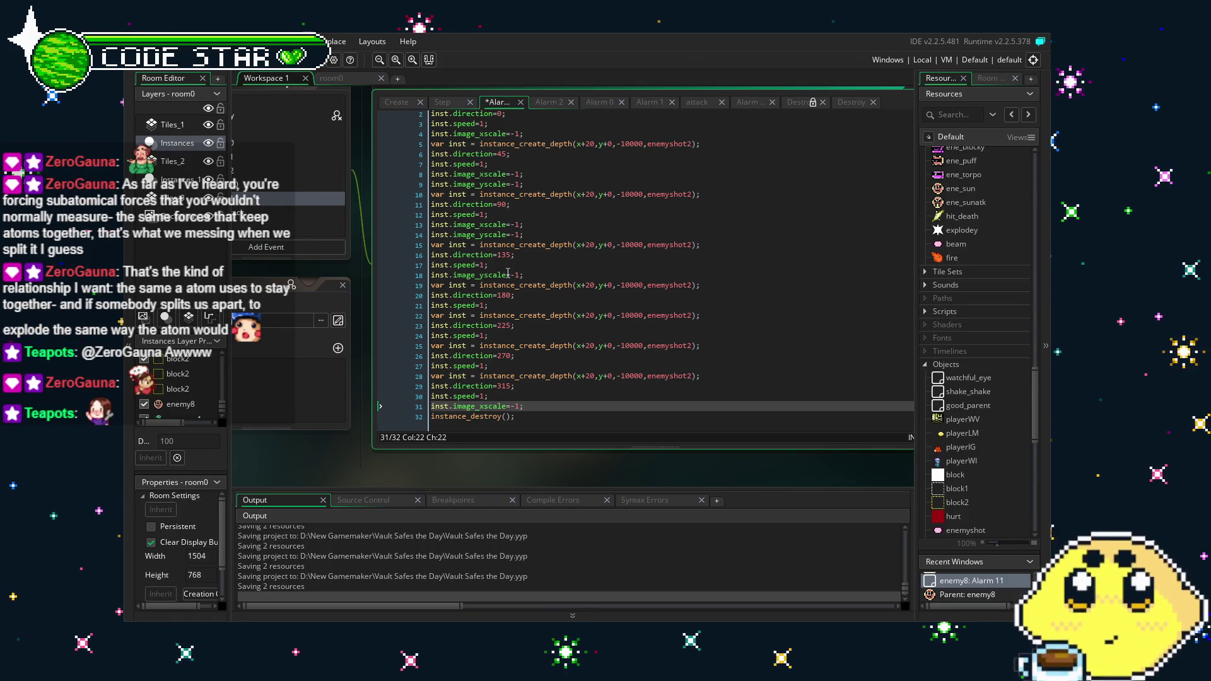
{"action": "key", "text": "F5"}
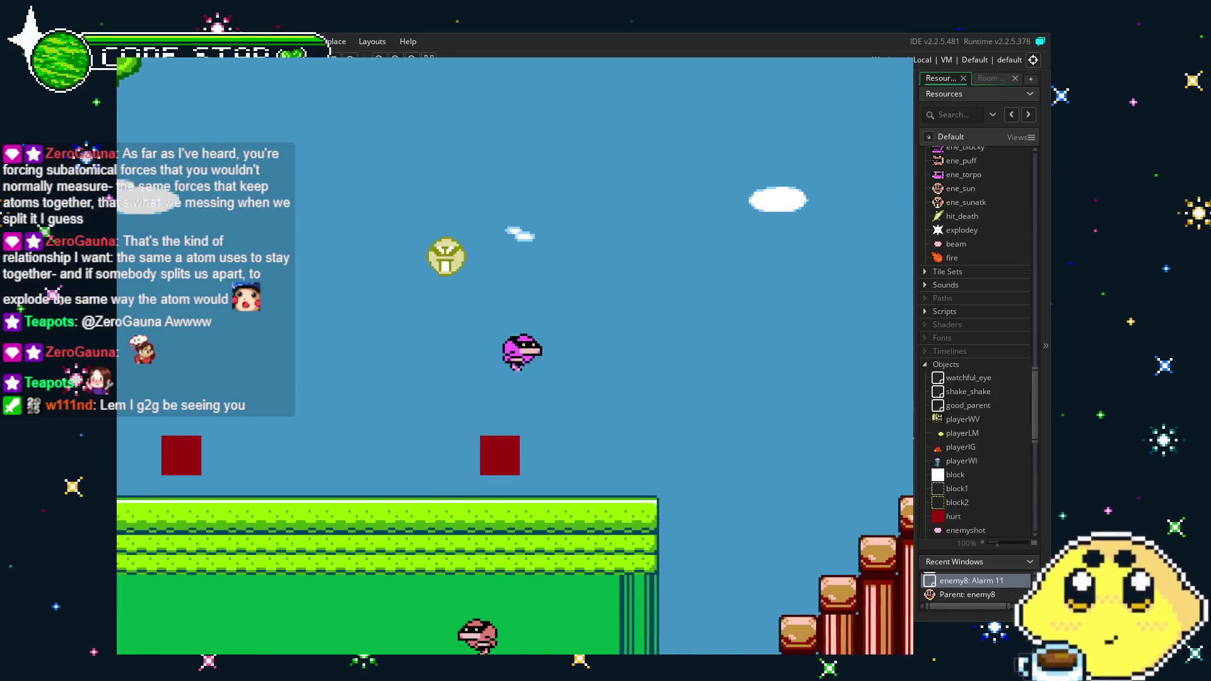
Walk and jump through the level toward enemy8 to watch its radial shots, then quit with Escape.
{"action": "key", "text": "Right"}
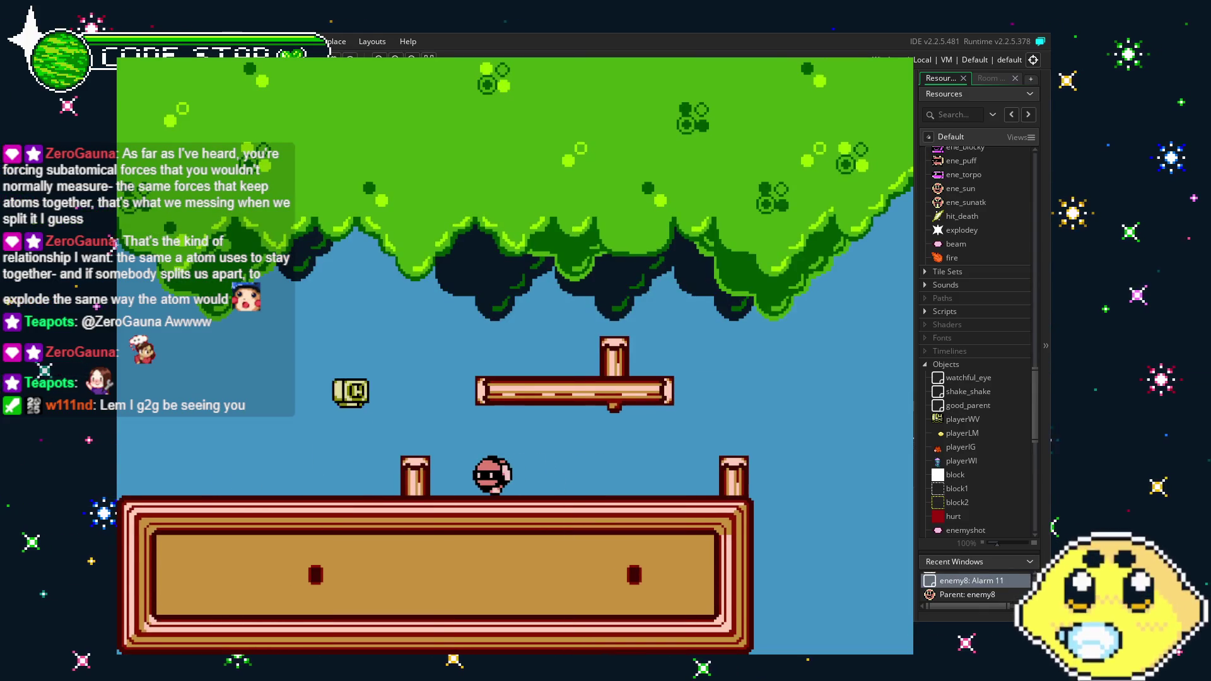
{"action": "key", "text": "Right"}
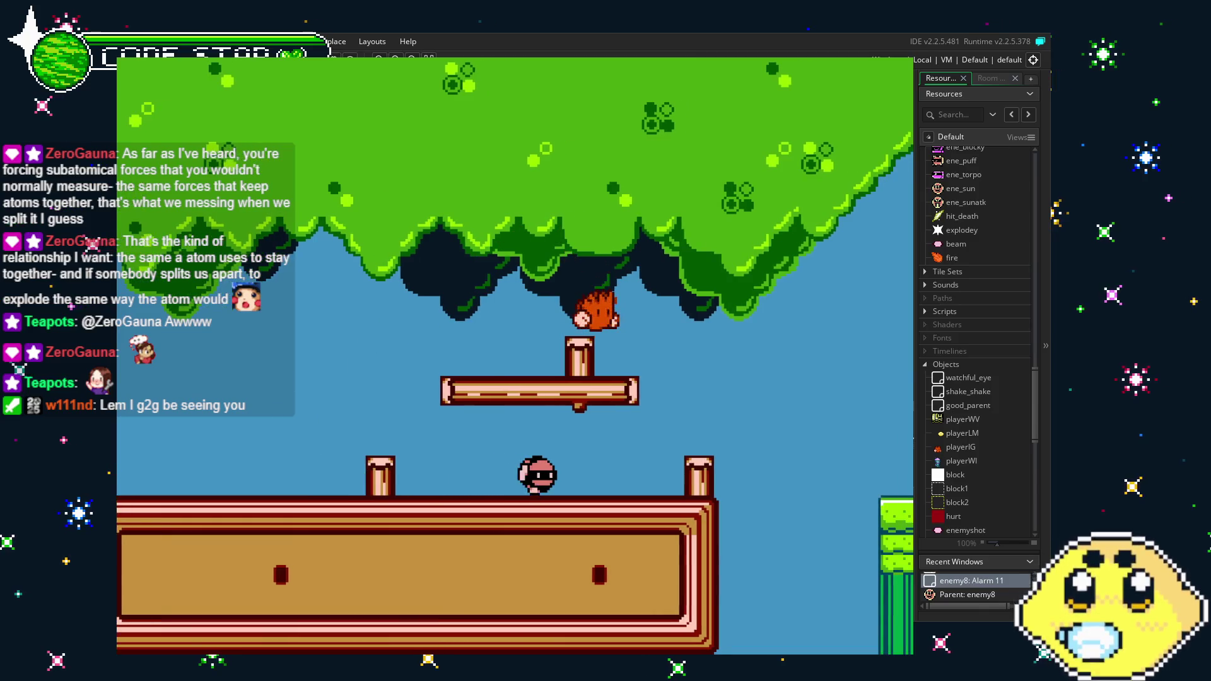
{"action": "key", "text": "Left"}
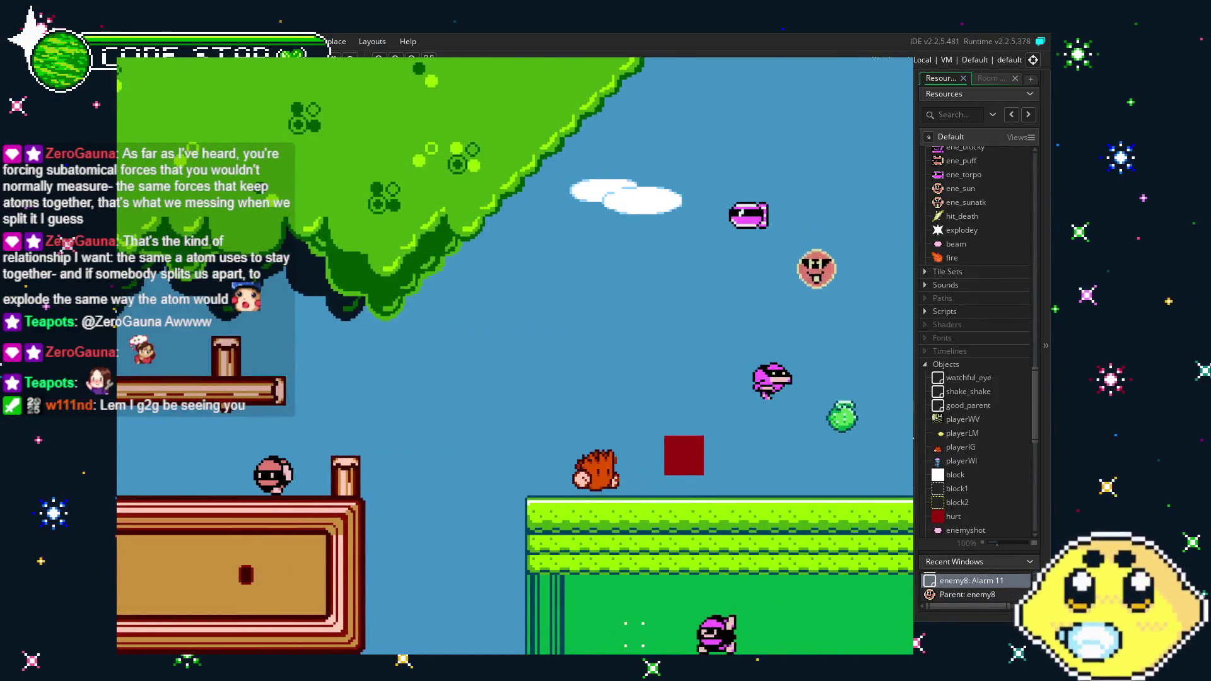
{"action": "key", "text": "Right"}
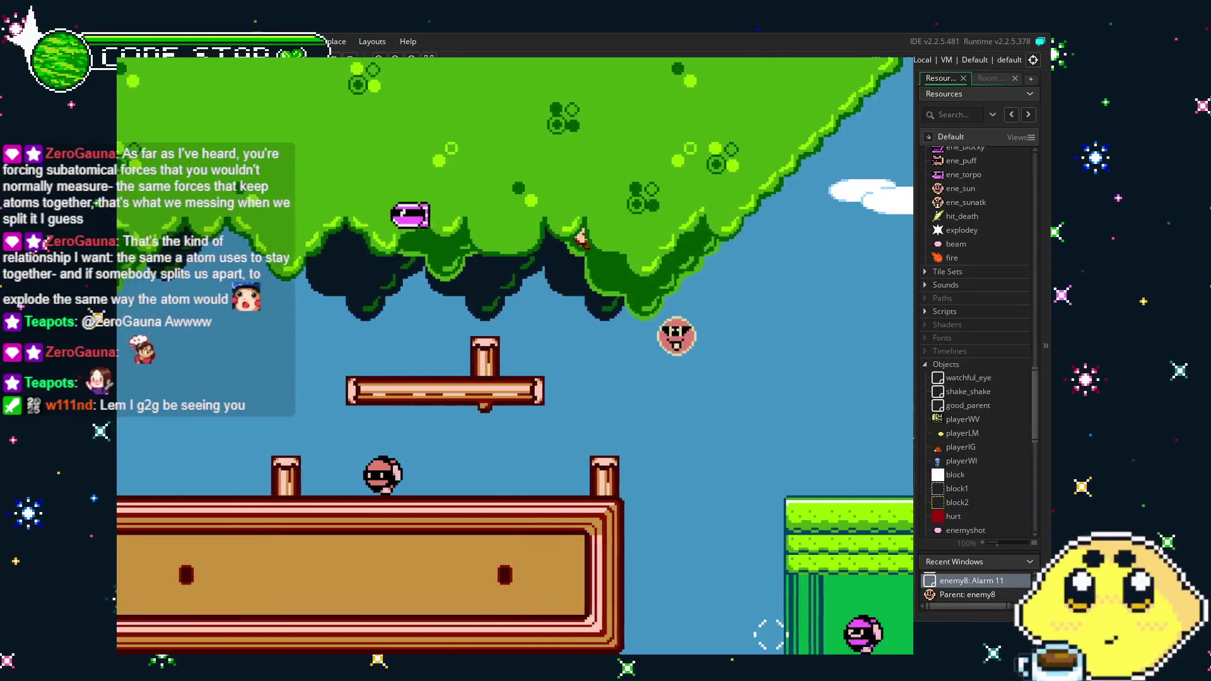
{"action": "key", "text": "Right"}
{"action": "key", "text": "space"}
{"action": "key", "text": "Right"}
{"action": "key", "text": "Left"}
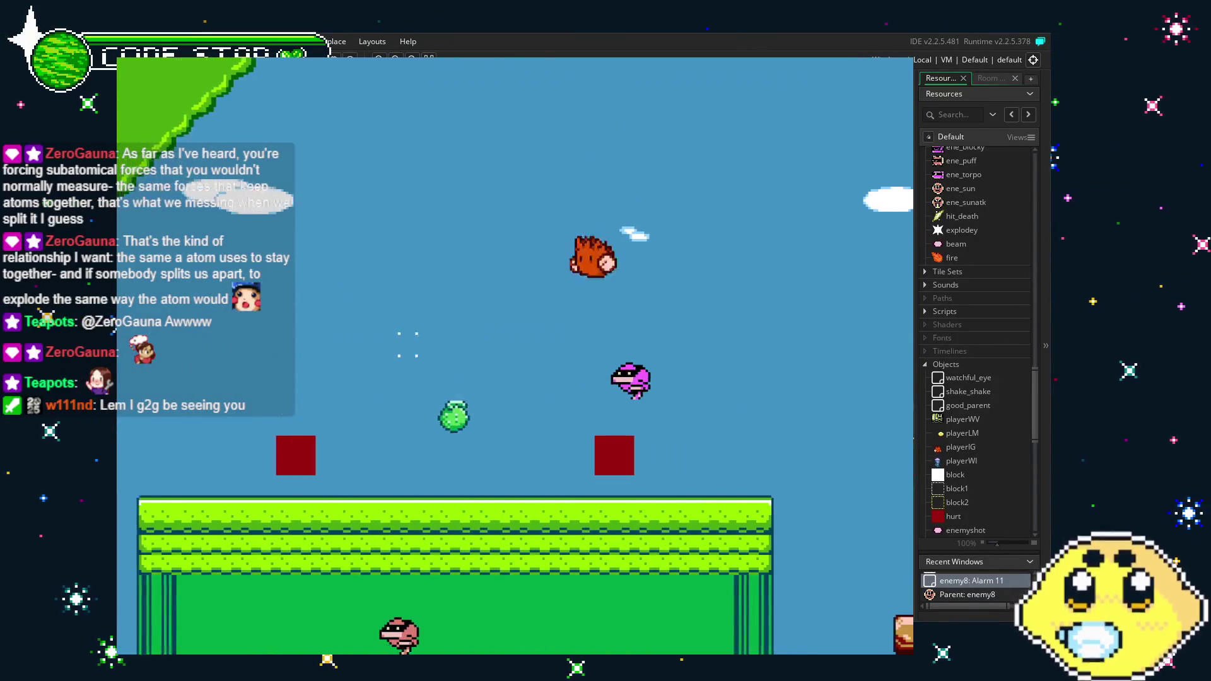
{"action": "key", "text": "Left"}
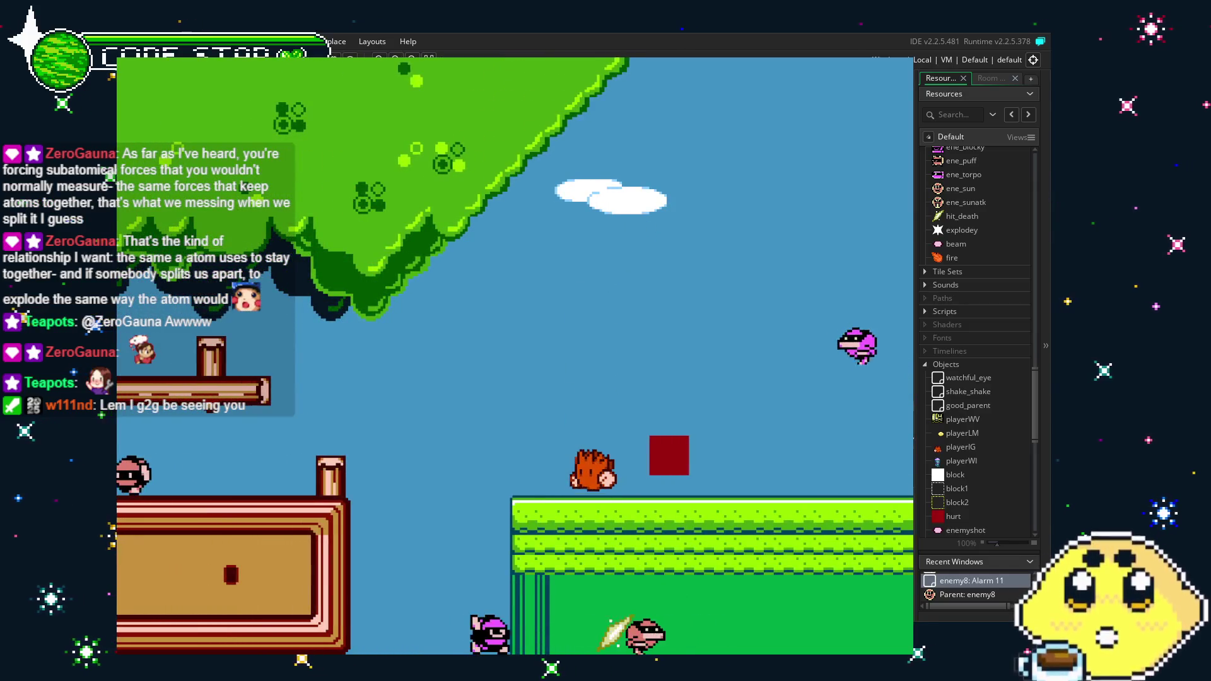
{"action": "key", "text": "Escape"}
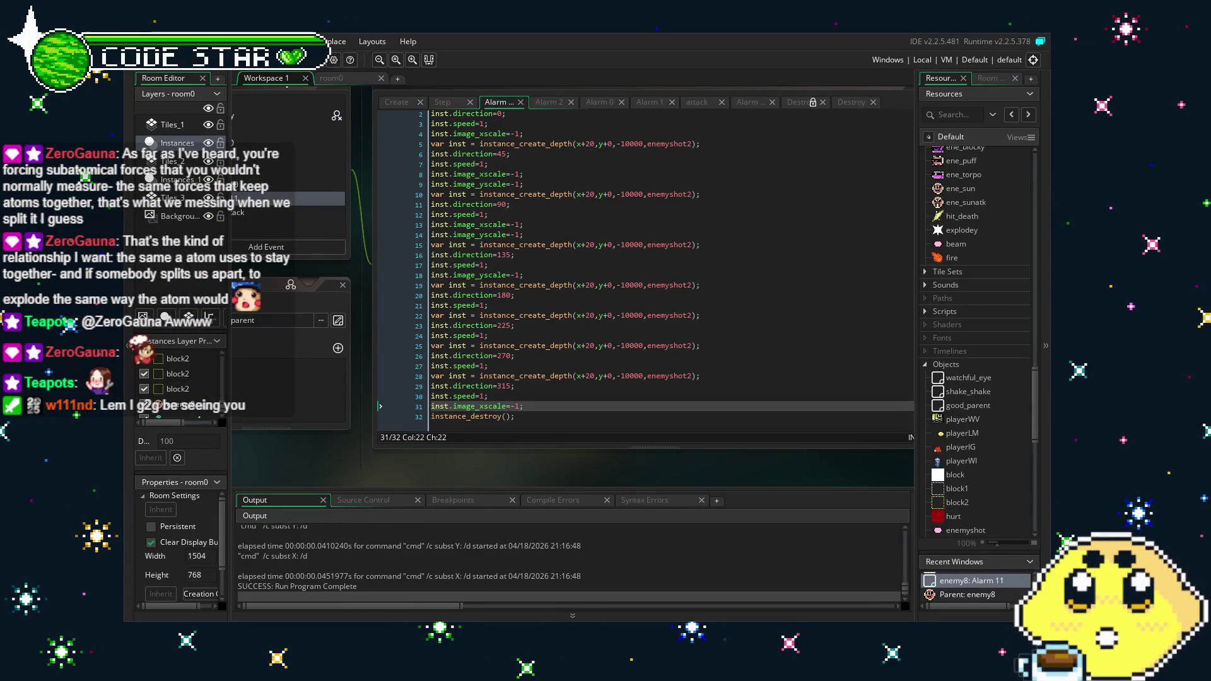
Change inst.speed=1; to inst.speed=2; on each enemyshot2 shot, then save with Ctrl+S.
{"action": "left_click", "coordinate": [482, 397]}
{"action": "key", "text": "BackSpace"}
{"action": "type", "text": "2"}
{"action": "key", "text": "Up"}
{"action": "key", "text": "Up"}
{"action": "key", "text": "Up"}
{"action": "key", "text": "BackSpace"}
{"action": "type", "text": "2"}
{"action": "key", "text": "Up"}
{"action": "key", "text": "Up"}
{"action": "key", "text": "Up"}
{"action": "key", "text": "BackSpace"}
{"action": "type", "text": "2"}
{"action": "key", "text": "Up"}
{"action": "key", "text": "Up"}
{"action": "key", "text": "Up"}
{"action": "key", "text": "BackSpace"}
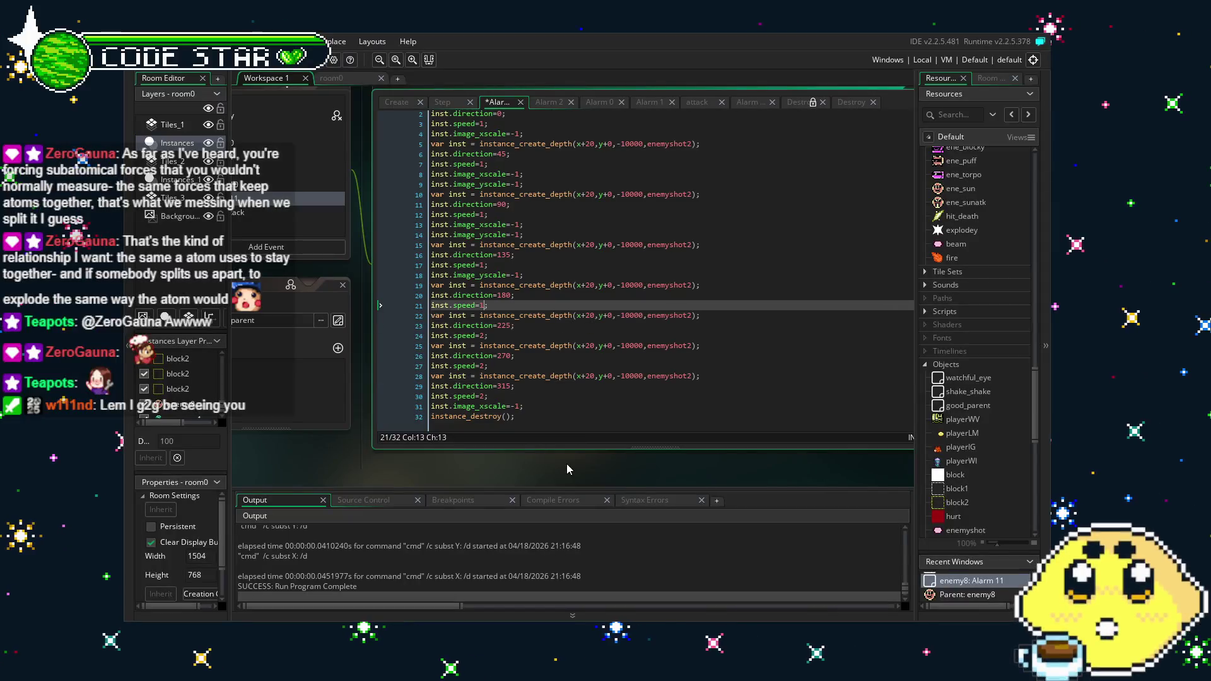
{"action": "type", "text": "2"}
{"action": "key", "text": "Up"}
{"action": "key", "text": "Up"}
{"action": "key", "text": "Up"}
{"action": "key", "text": "BackSpace"}
{"action": "type", "text": "2"}
{"action": "key", "text": "Up"}
{"action": "key", "text": "Up"}
{"action": "key", "text": "Up"}
{"action": "key", "text": "Up"}
{"action": "key", "text": "BackSpace"}
{"action": "type", "text": "2"}
{"action": "key", "text": "Up"}
{"action": "key", "text": "Up"}
{"action": "key", "text": "Up"}
{"action": "key", "text": "BackSpace"}
{"action": "type", "text": "2"}
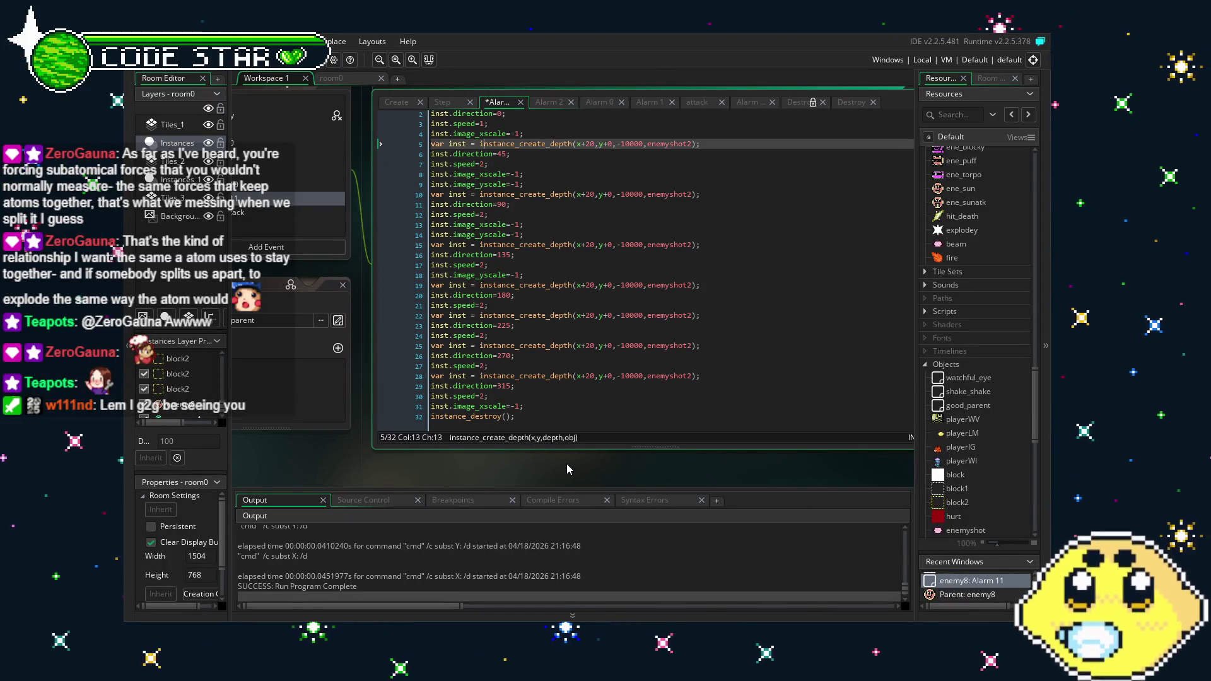
{"action": "key", "text": "Up"}
{"action": "key", "text": "Up"}
{"action": "key", "text": "Up"}
{"action": "key", "text": "BackSpace"}
{"action": "type", "text": "2"}
{"action": "key", "text": "Up"}
{"action": "key", "text": "Up"}
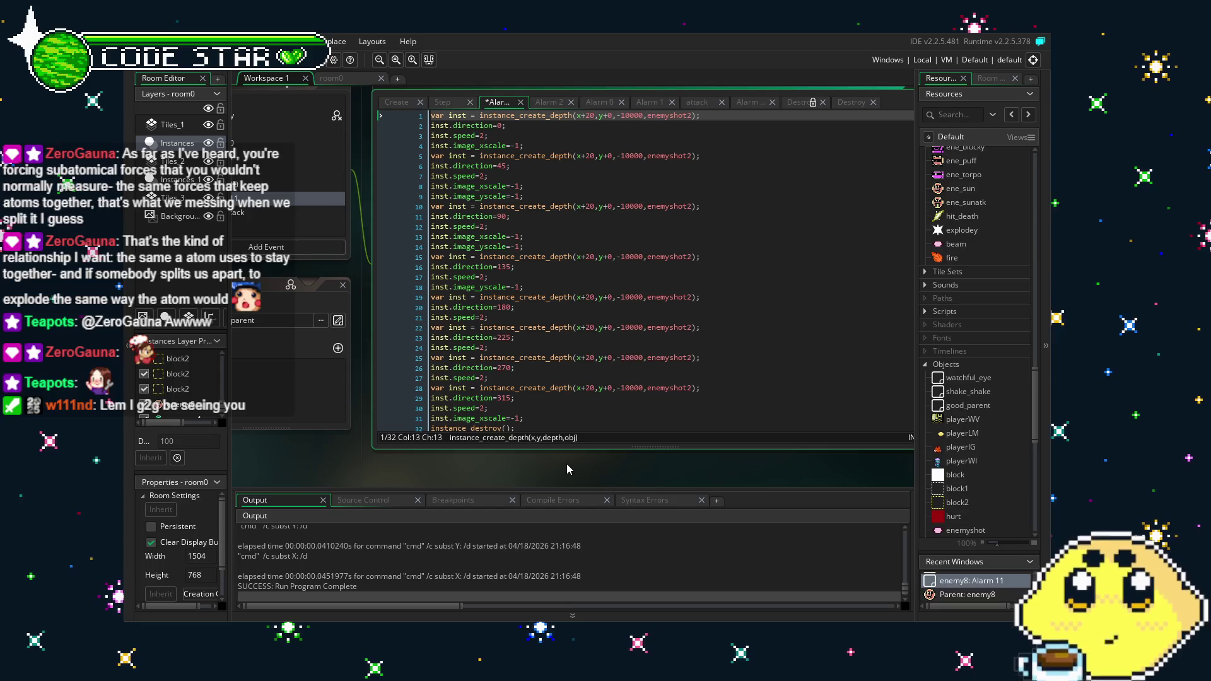
{"action": "key", "text": "ctrl+s"}
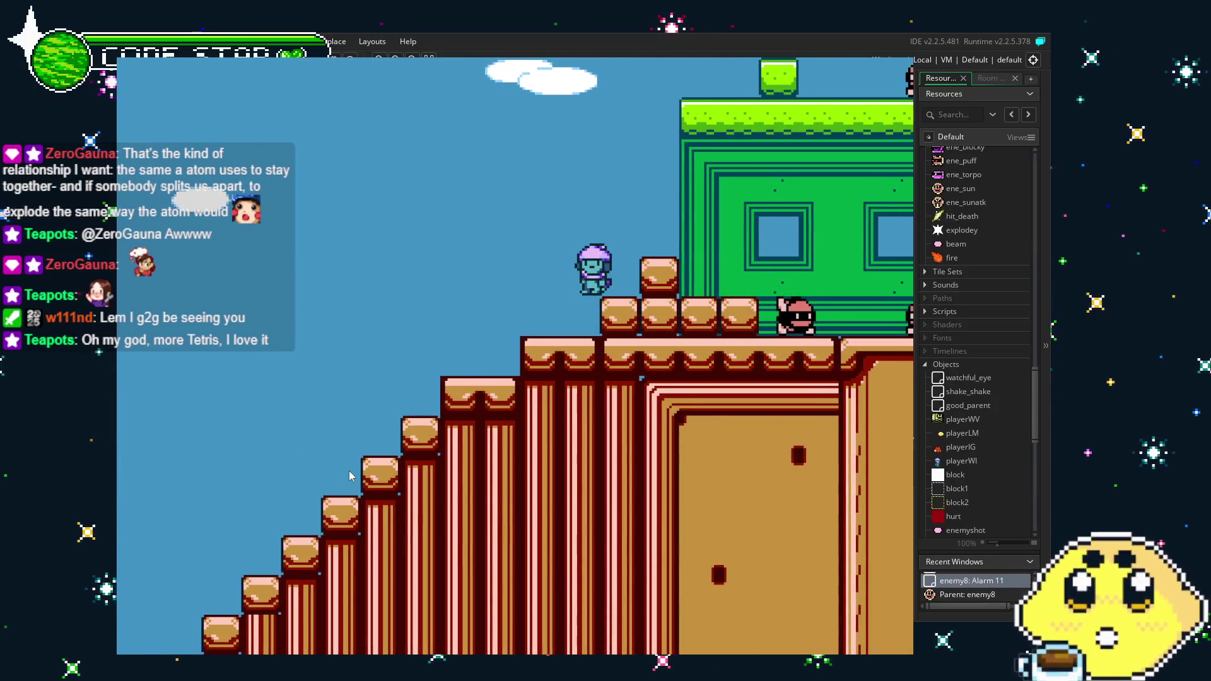
Add inst.image_xscale=-1; after the 180° shot's speed line and save the project.
{"action": "key", "text": "Escape"}
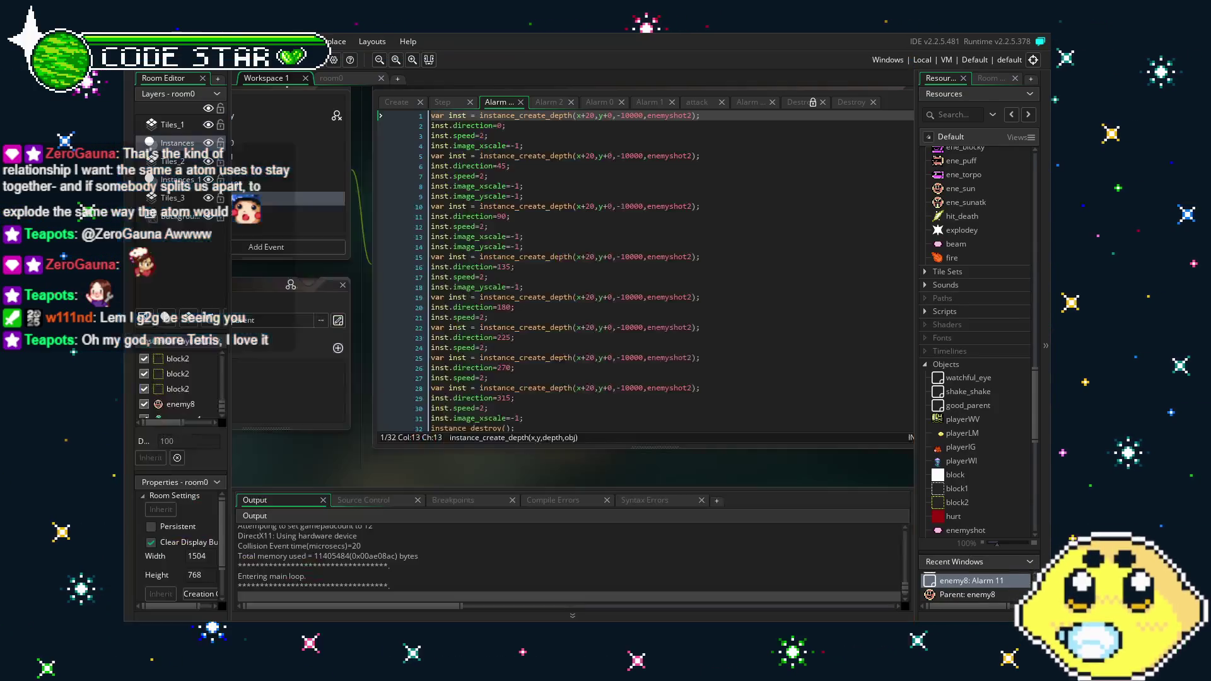
{"action": "left_click", "coordinate": [555, 307]}
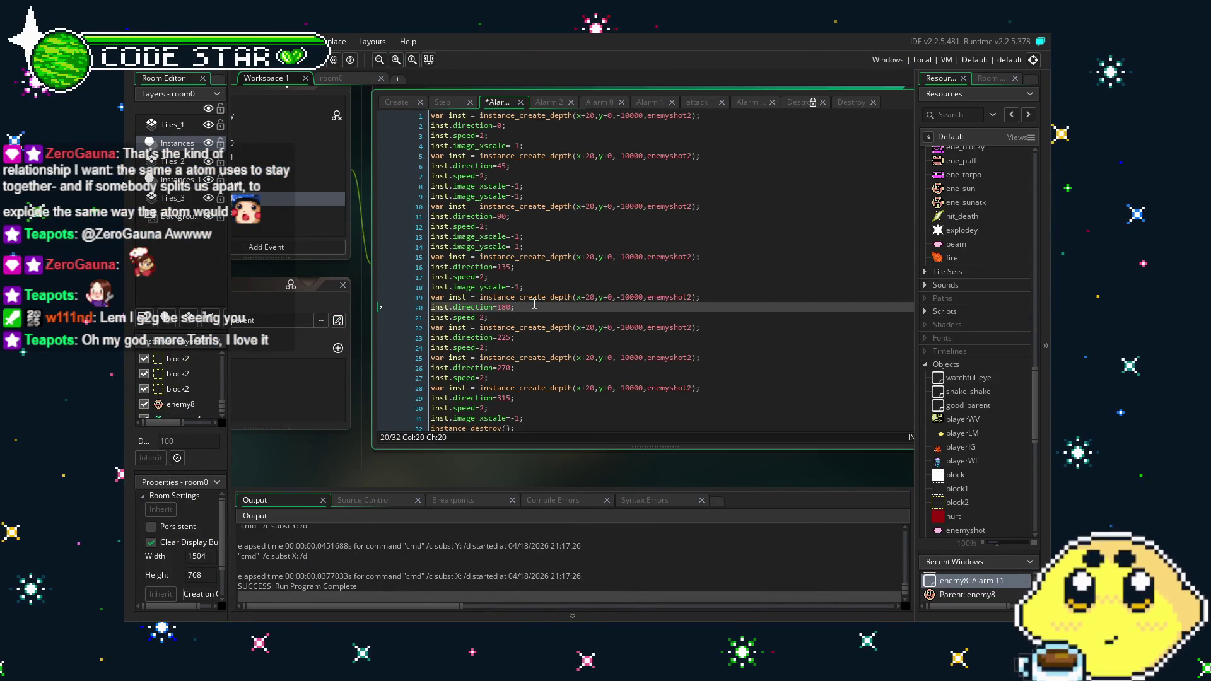
{"action": "key", "text": "Down"}
{"action": "key", "text": "Return"}
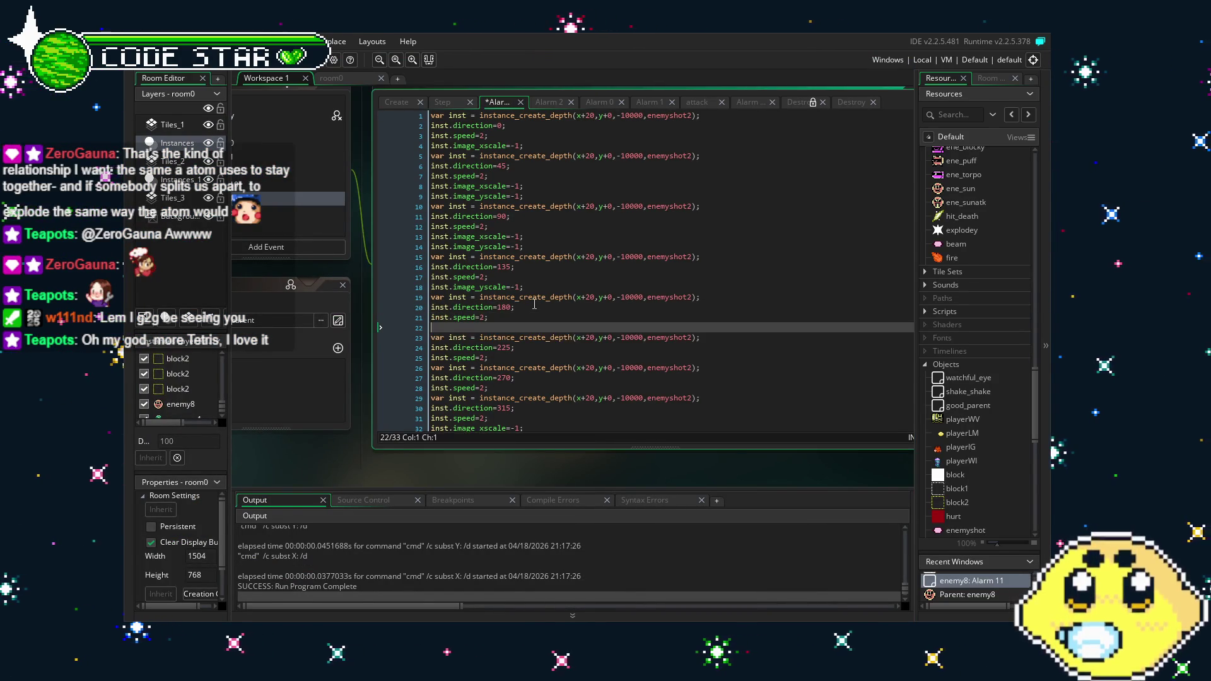
{"action": "type", "text": "inst.image_xscale=-1;"}
{"action": "key", "text": "ctrl+s"}
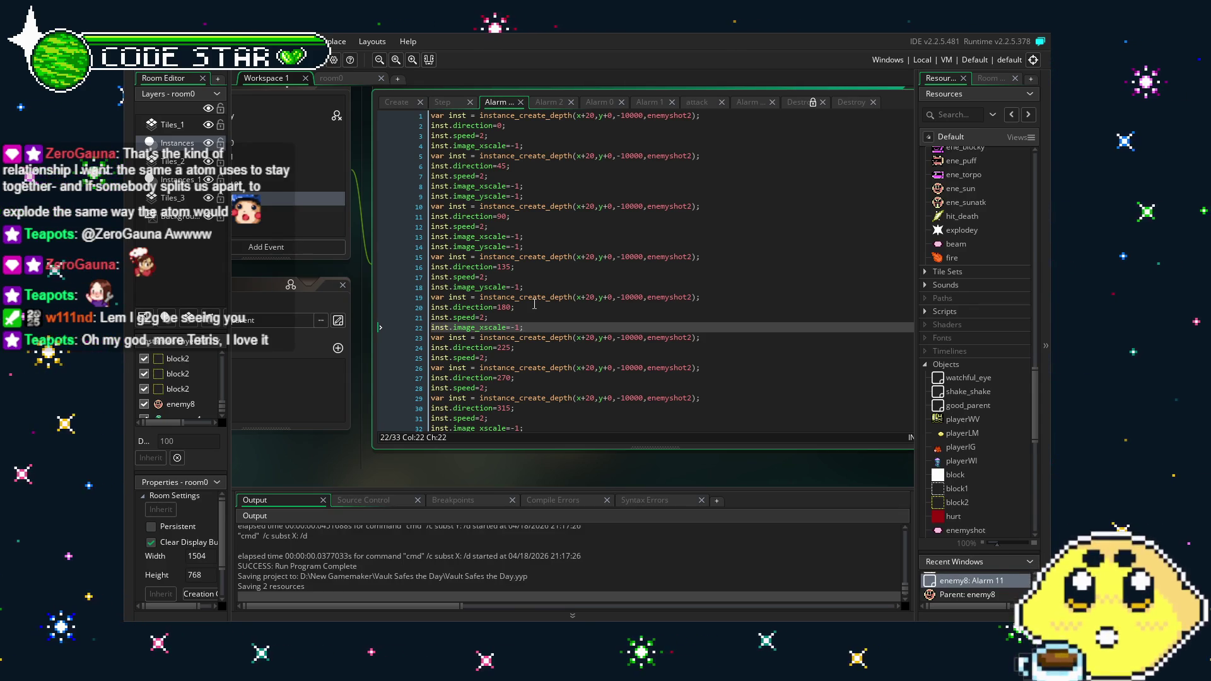
{"action": "key", "text": "F5"}
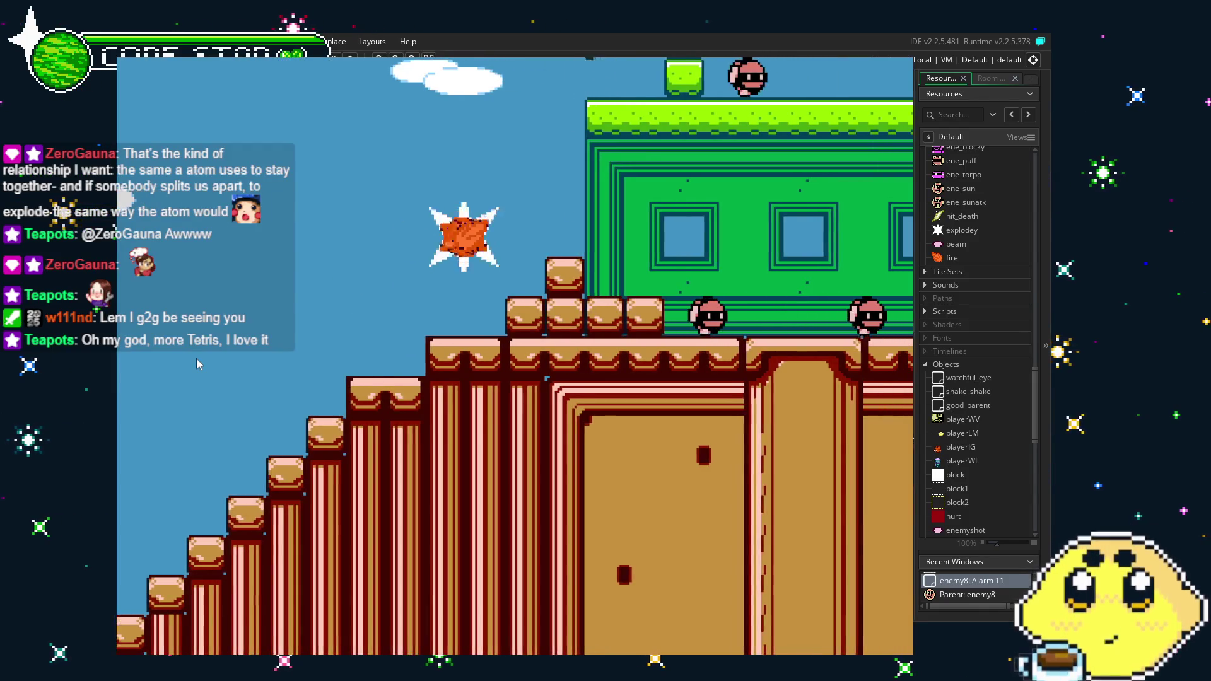
{"action": "key", "text": "Left"}
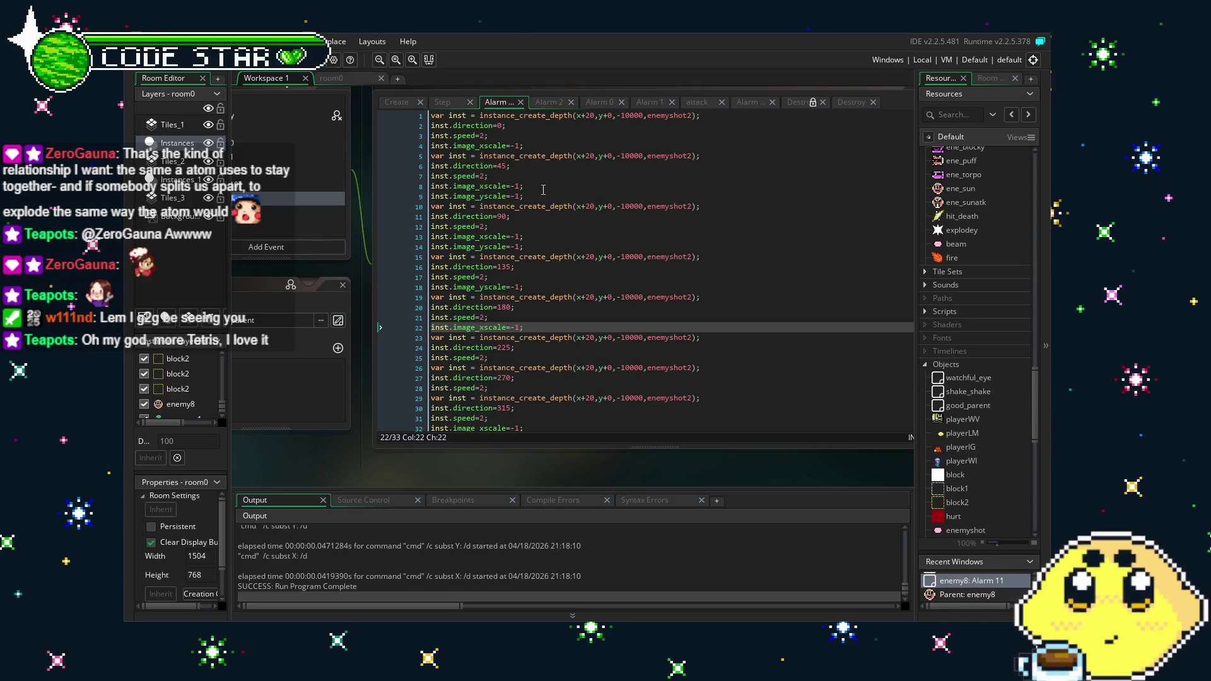
Delete the 45° shot's inst.image_xscale=-1; line and run the game with F5.
{"action": "left_click_drag", "start_coordinate": [544, 188], "coordinate": [423, 190]}
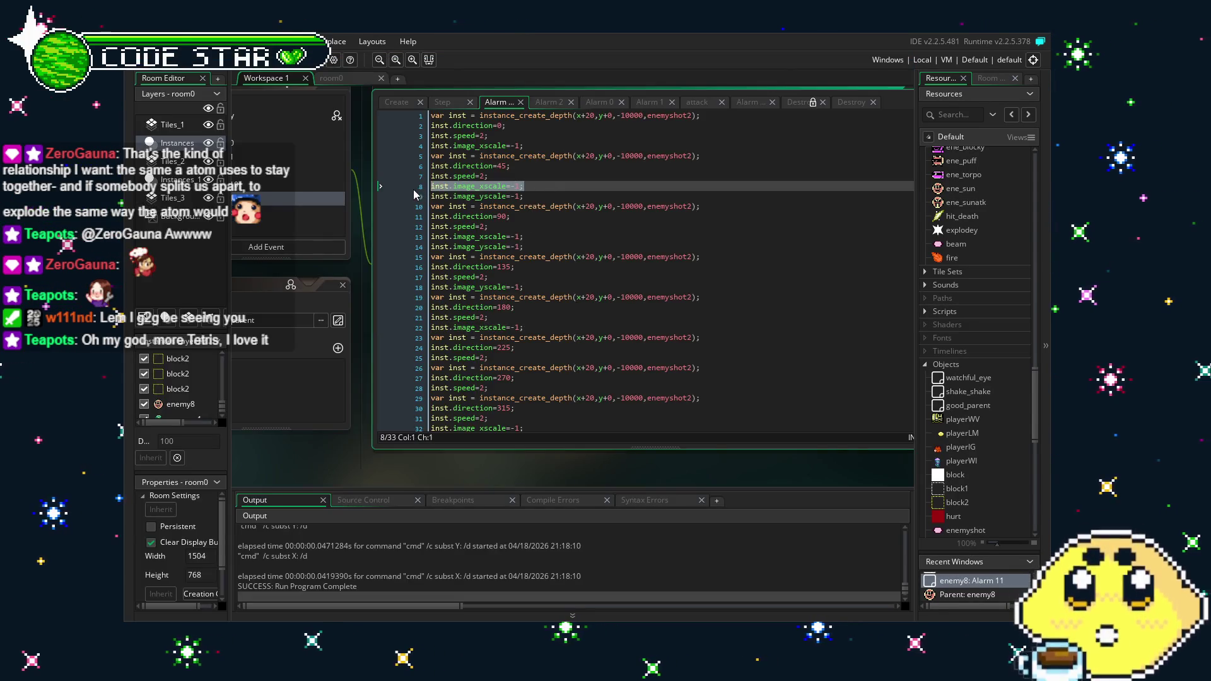
{"action": "key", "text": "BackSpace"}
{"action": "key", "text": "BackSpace"}
{"action": "key", "text": "F5"}
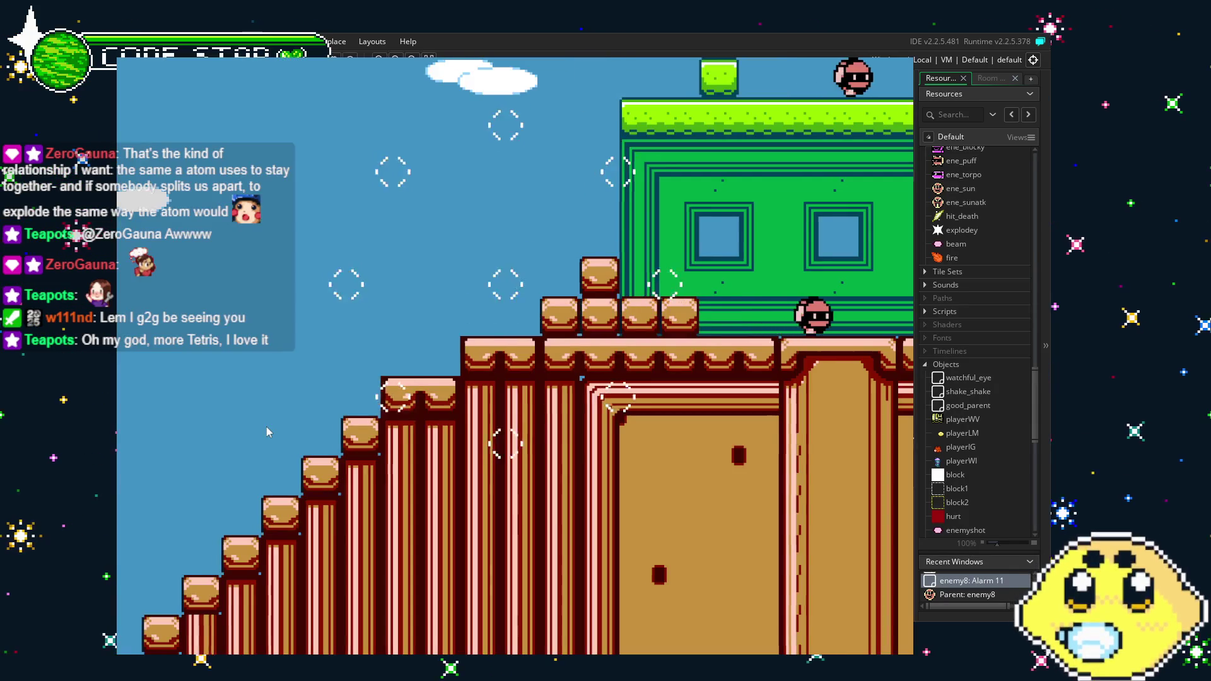
Restore the 45° flip line with undo, delete the 315° shot's flip line, and rerun with F5.
{"action": "key", "text": "Escape"}
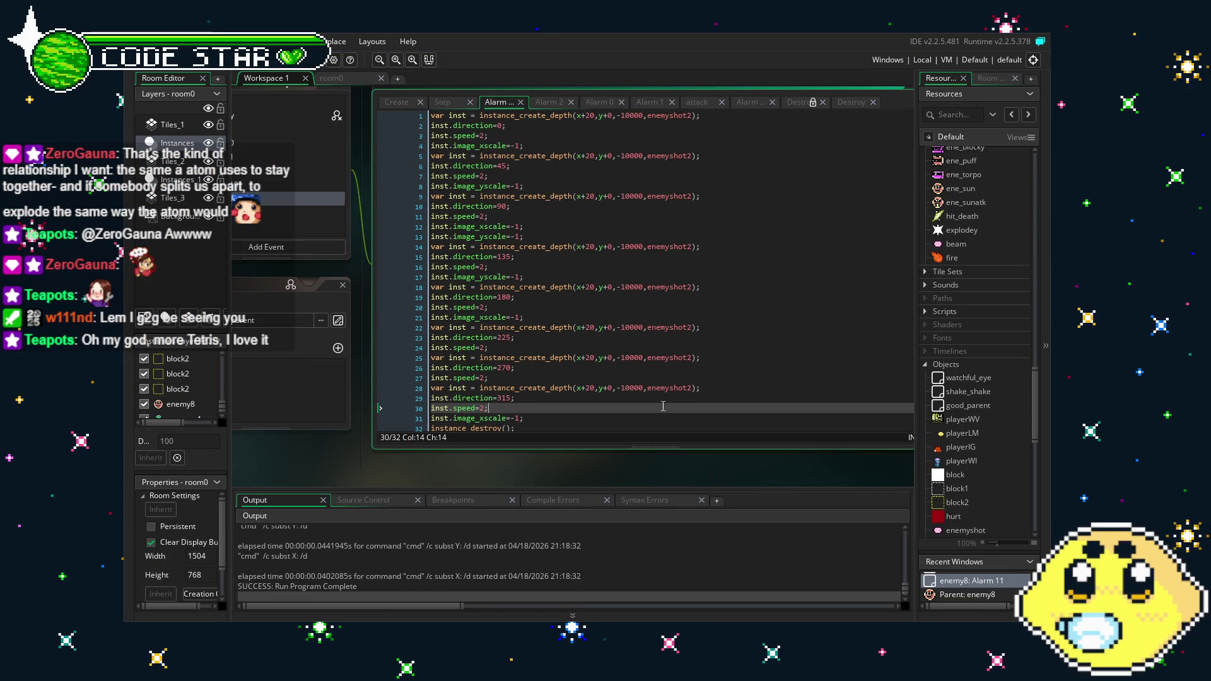
{"action": "key", "text": "ctrl+z"}
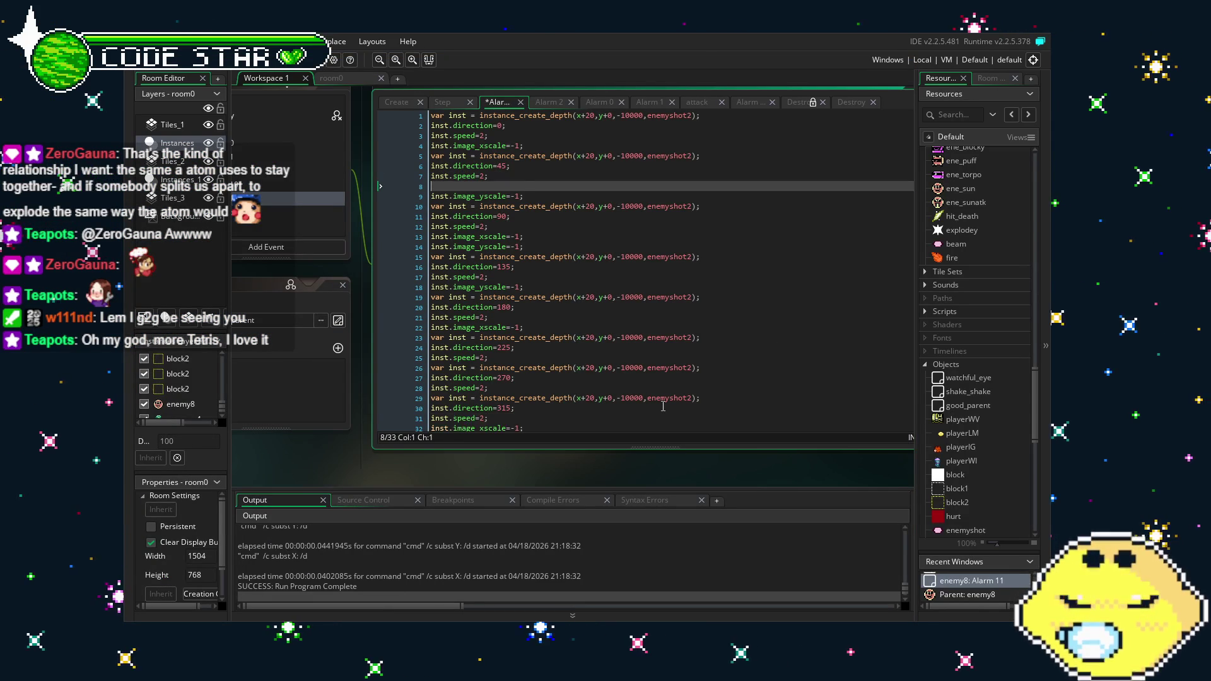
{"action": "left_click", "coordinate": [663, 407]}
{"action": "scroll", "coordinate": [663, 407], "scroll_direction": "down", "scroll_amount": 1}
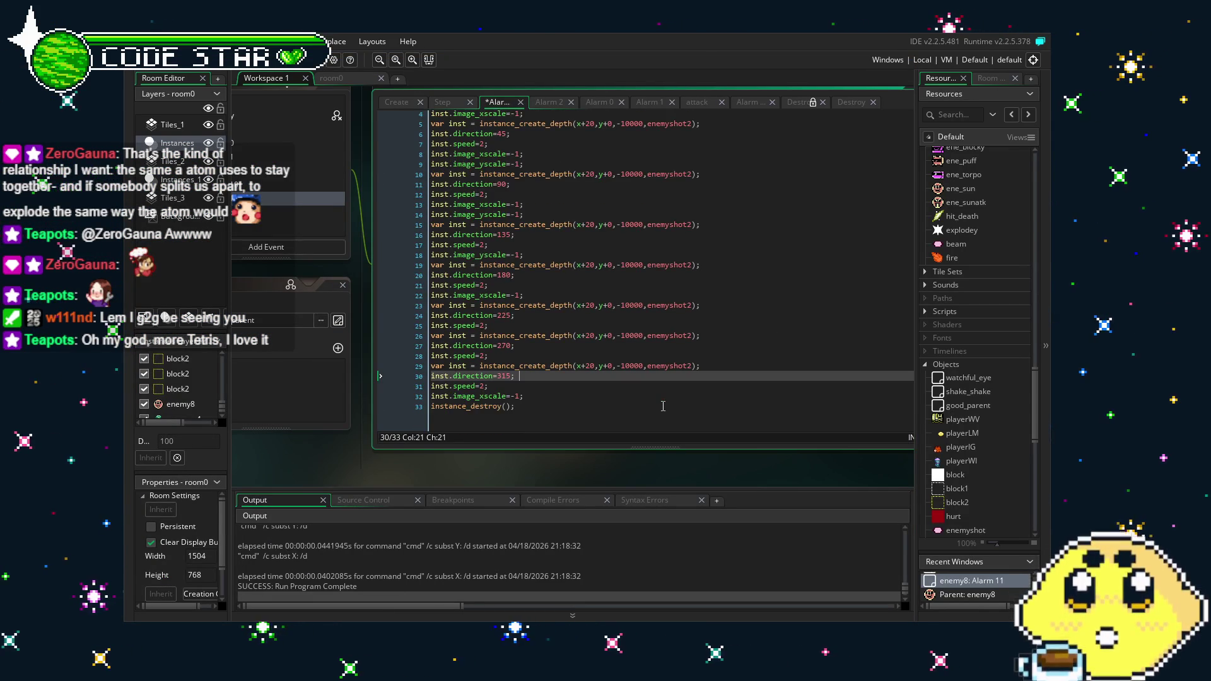
{"action": "left_click", "coordinate": [541, 394]}
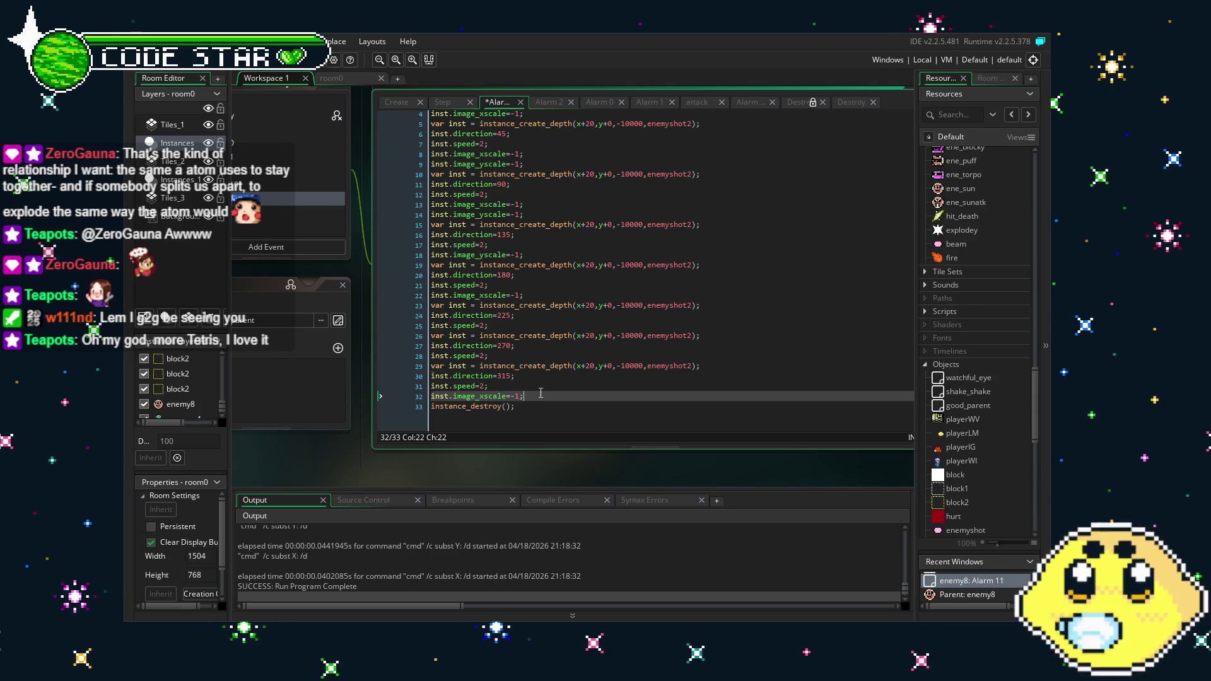
{"action": "left_click_drag", "start_coordinate": [541, 393], "coordinate": [394, 396]}
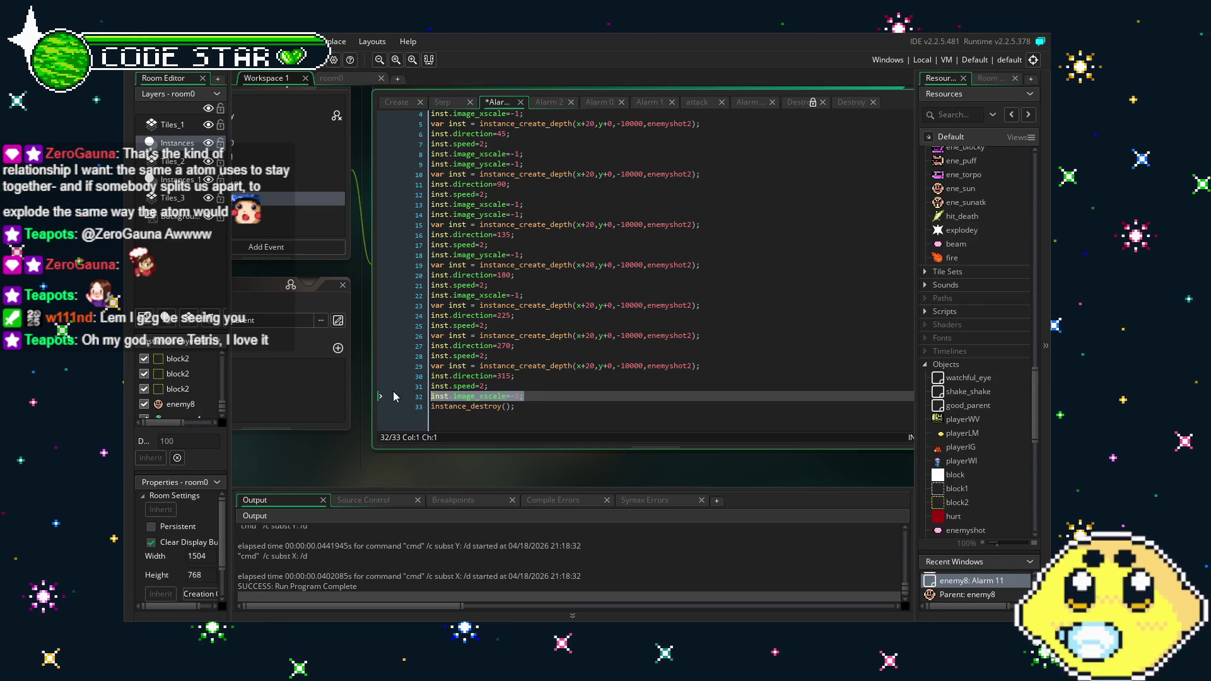
{"action": "key", "text": "BackSpace"}
{"action": "key", "text": "BackSpace"}
{"action": "key", "text": "F5"}
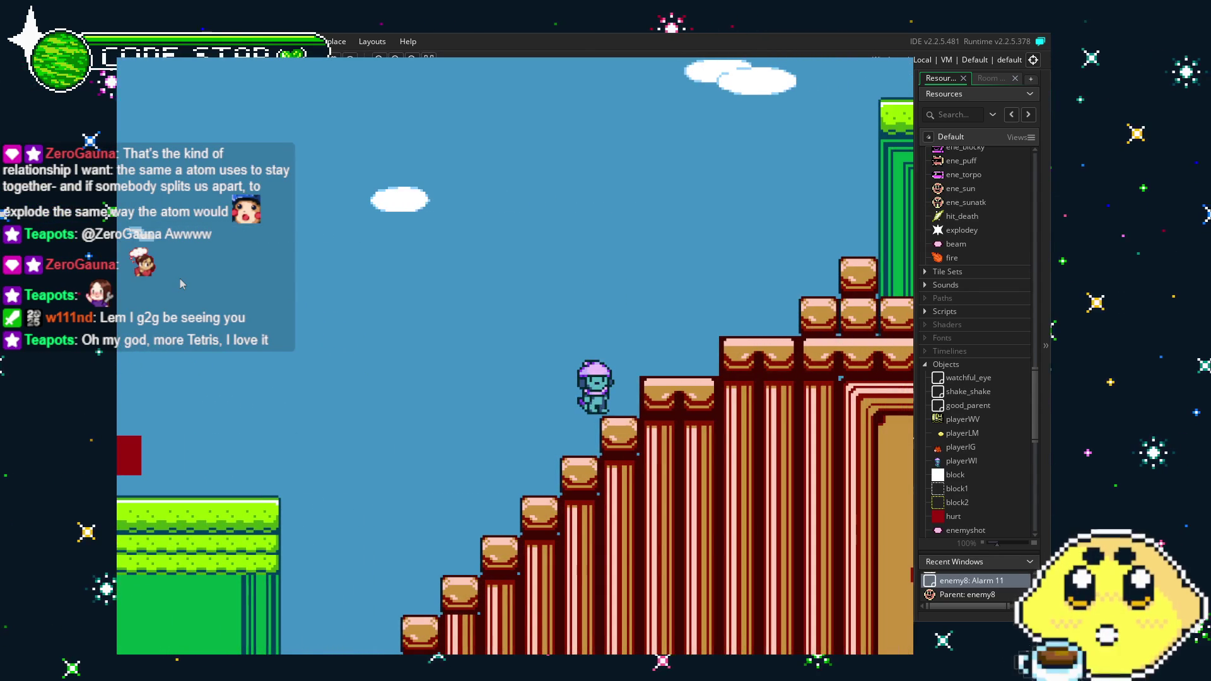
Remove the 45° shot's horizontal flip line again, save, and run the game from the Run button.
{"action": "key", "text": "Escape"}
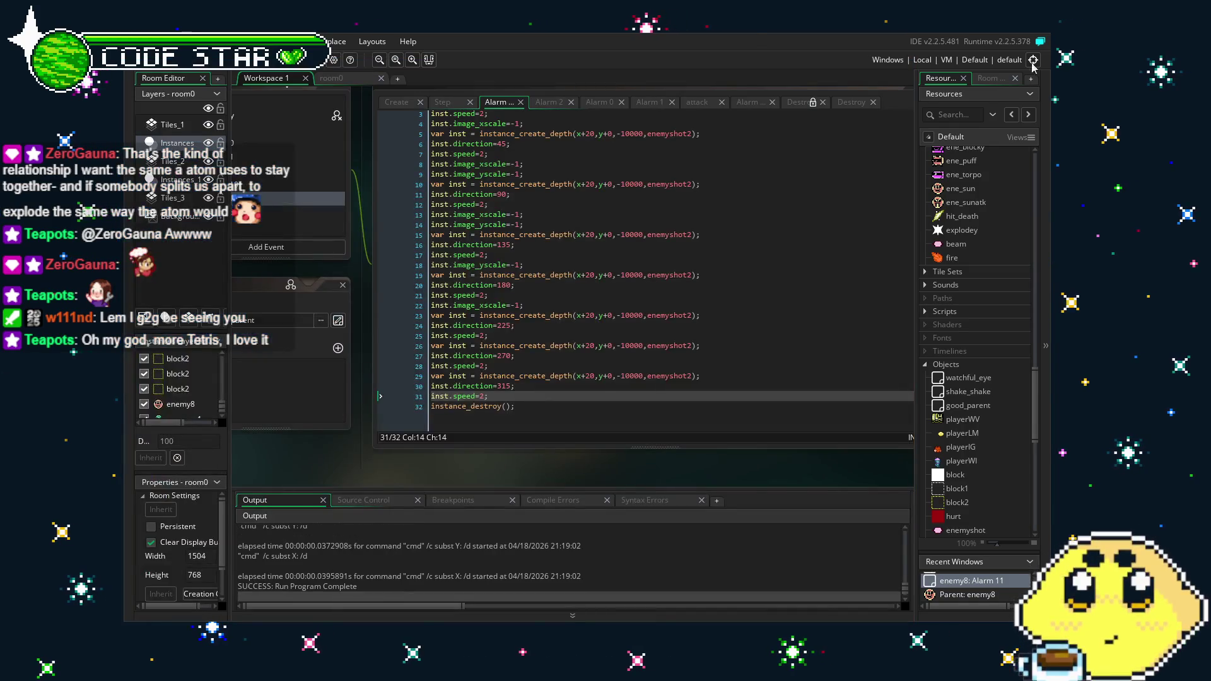
{"action": "left_click", "coordinate": [586, 407]}
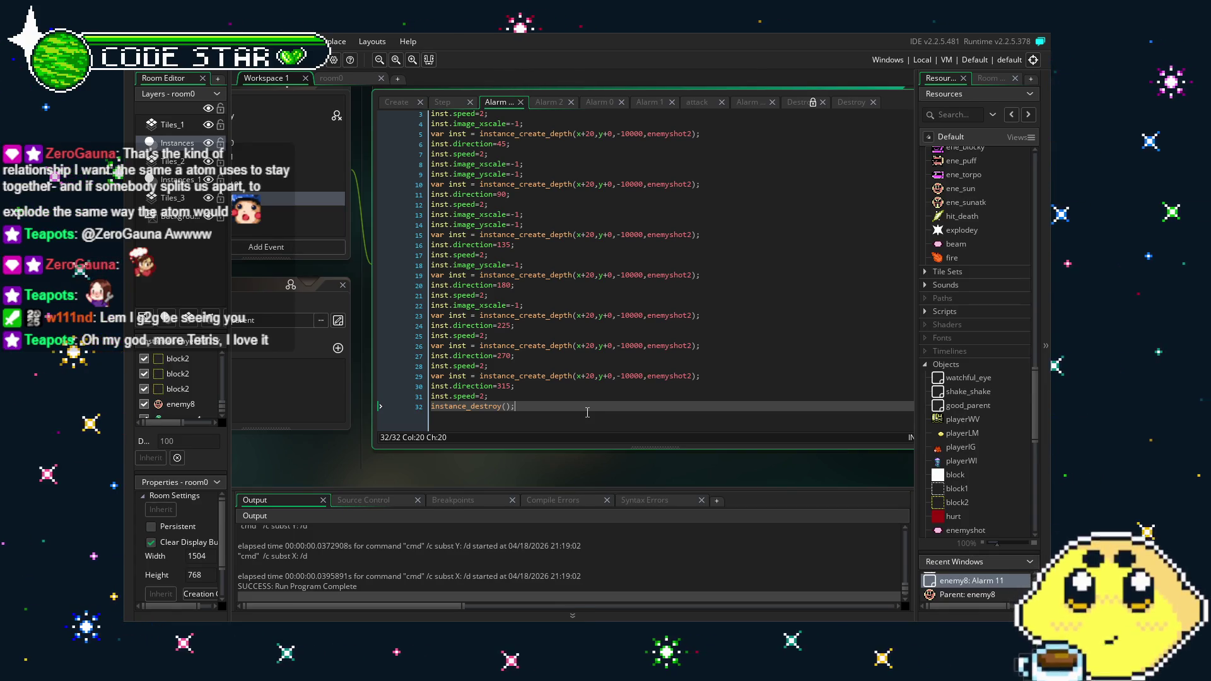
{"action": "scroll", "coordinate": [587, 412], "scroll_direction": "up", "scroll_amount": 1}
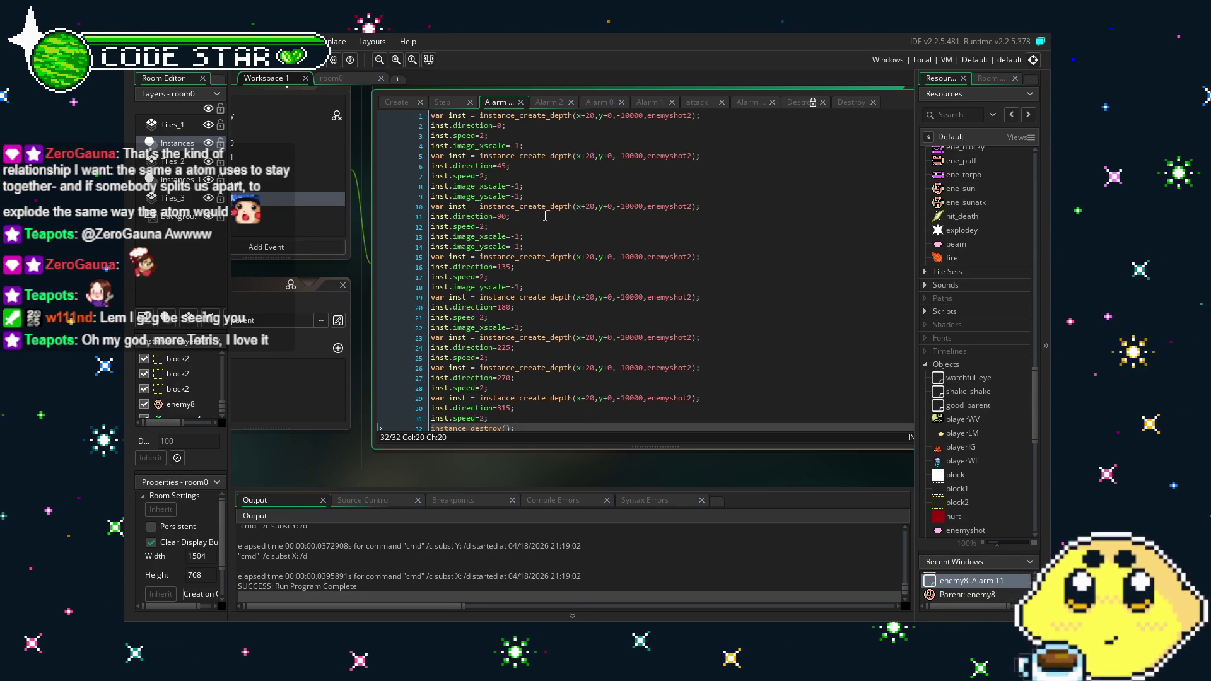
{"action": "left_click", "coordinate": [554, 184]}
{"action": "key", "text": "BackSpace"}
{"action": "key", "text": "BackSpace"}
{"action": "key", "text": "BackSpace"}
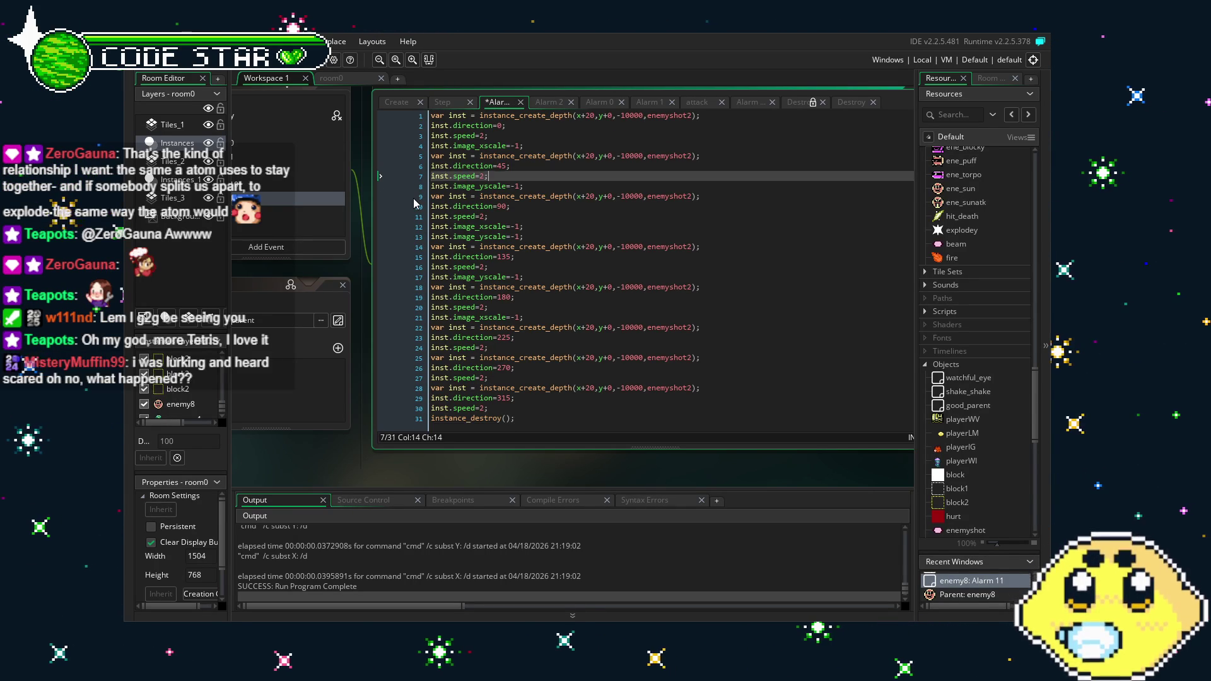
{"action": "key", "text": "ctrl+s"}
{"action": "left_click", "coordinate": [296, 60]}
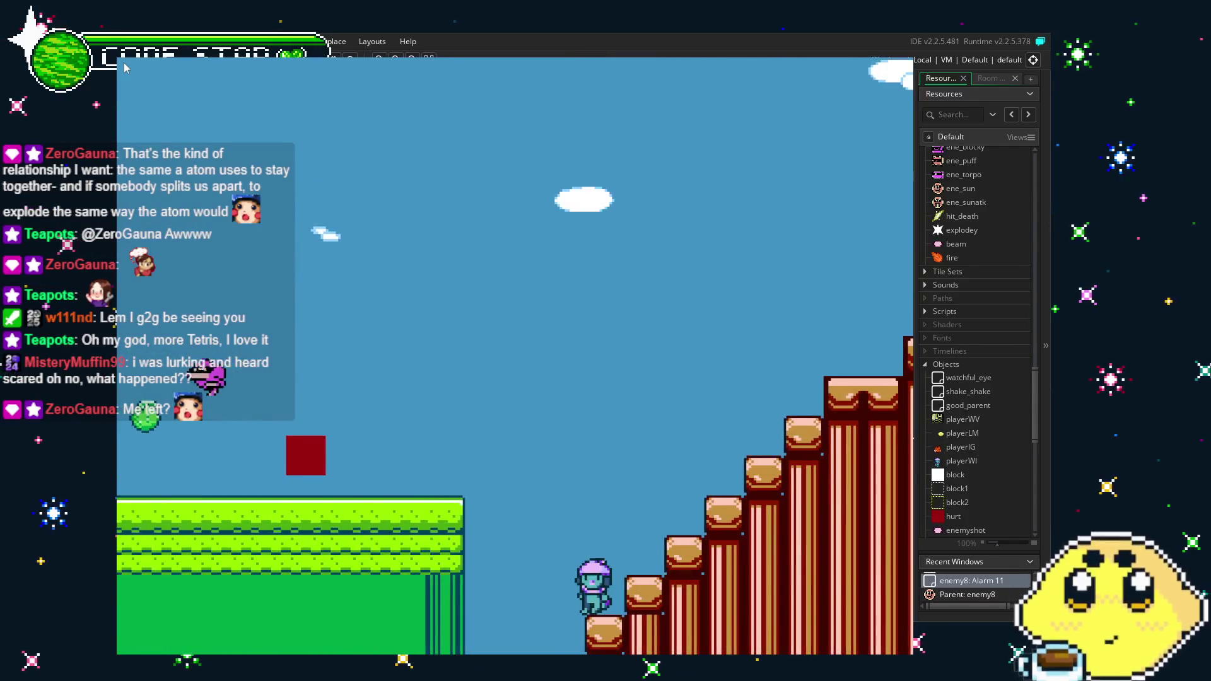
Delete the 0° shot's inst.image_xscale=-1; line, save to relaunch the test, then close the game.
{"action": "key", "text": "Escape"}
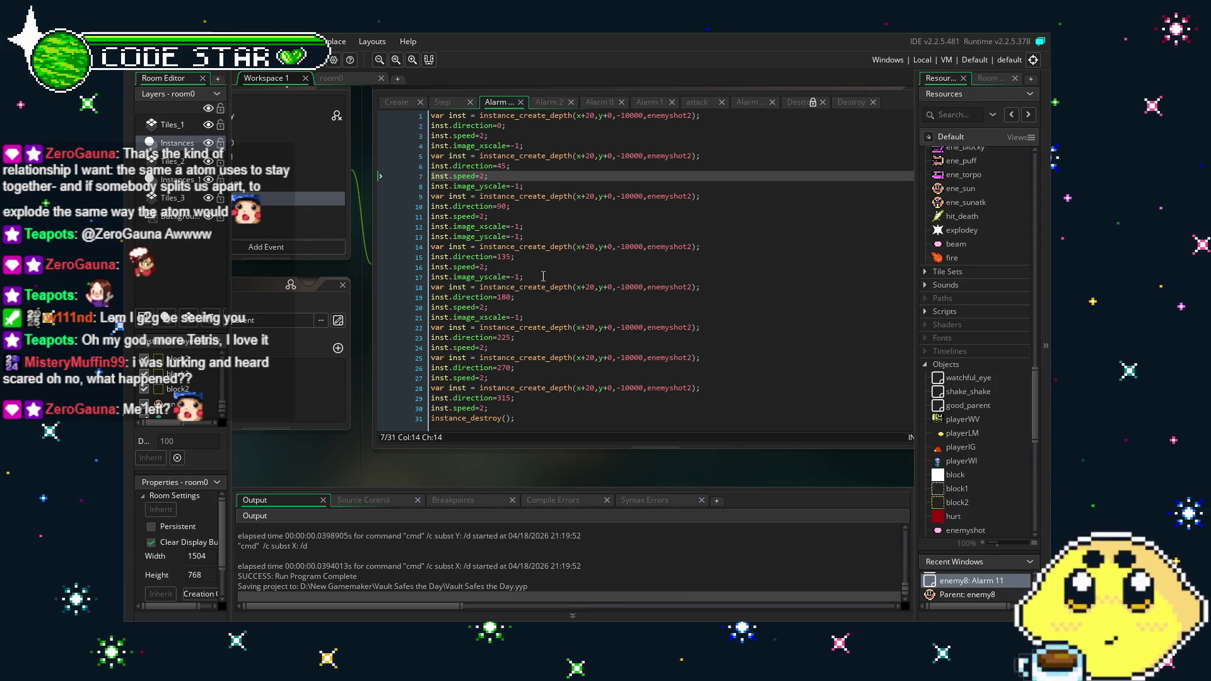
{"action": "triple_click", "coordinate": [541, 146]}
{"action": "key", "text": "Delete"}
{"action": "left_click", "coordinate": [647, 277]}
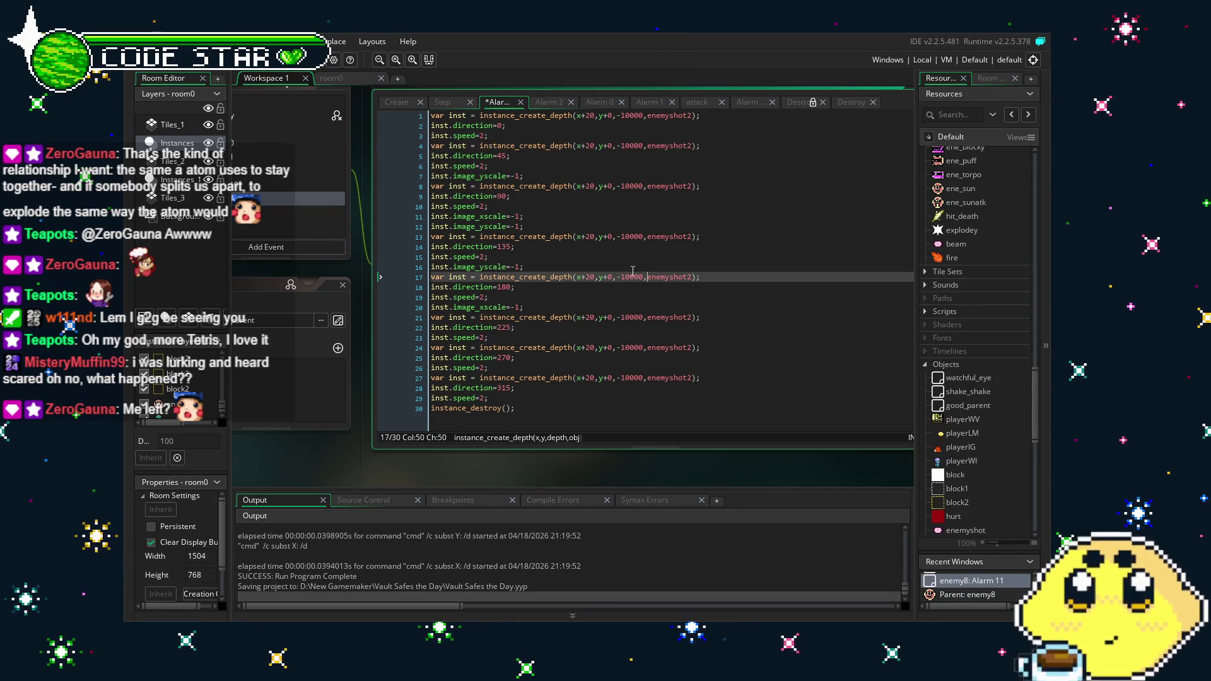
{"action": "key", "text": "ctrl+s"}
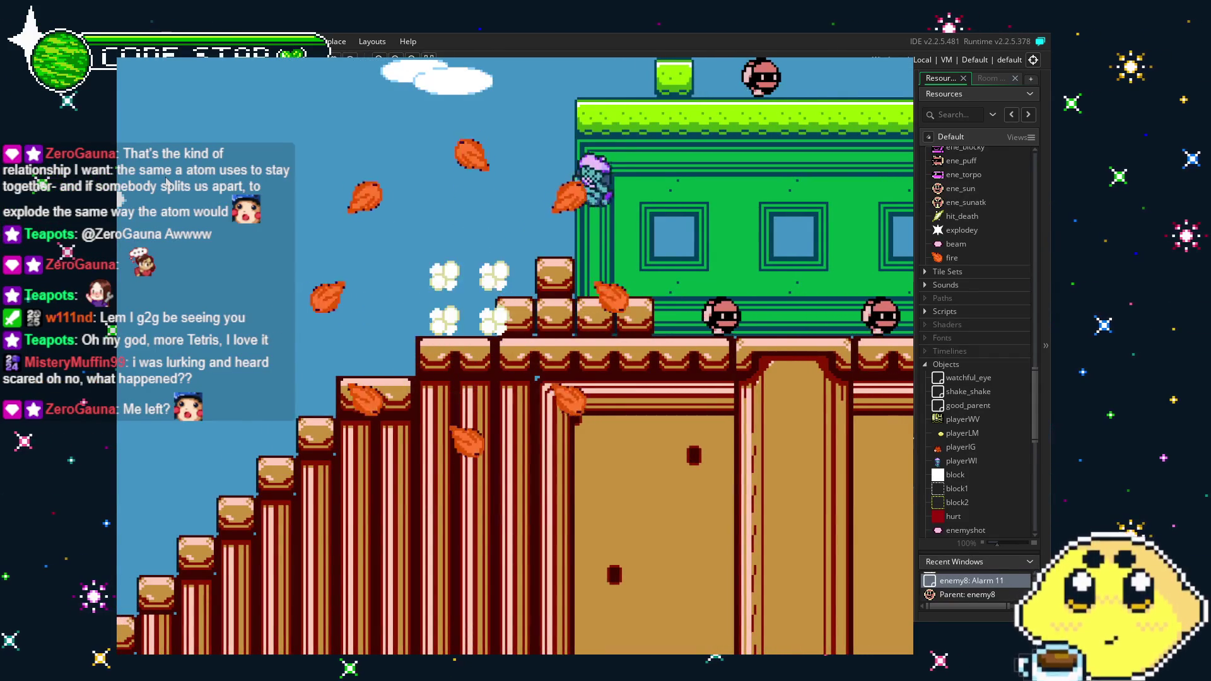
{"action": "key", "text": "Escape"}
{"action": "left_click", "coordinate": [569, 396]}
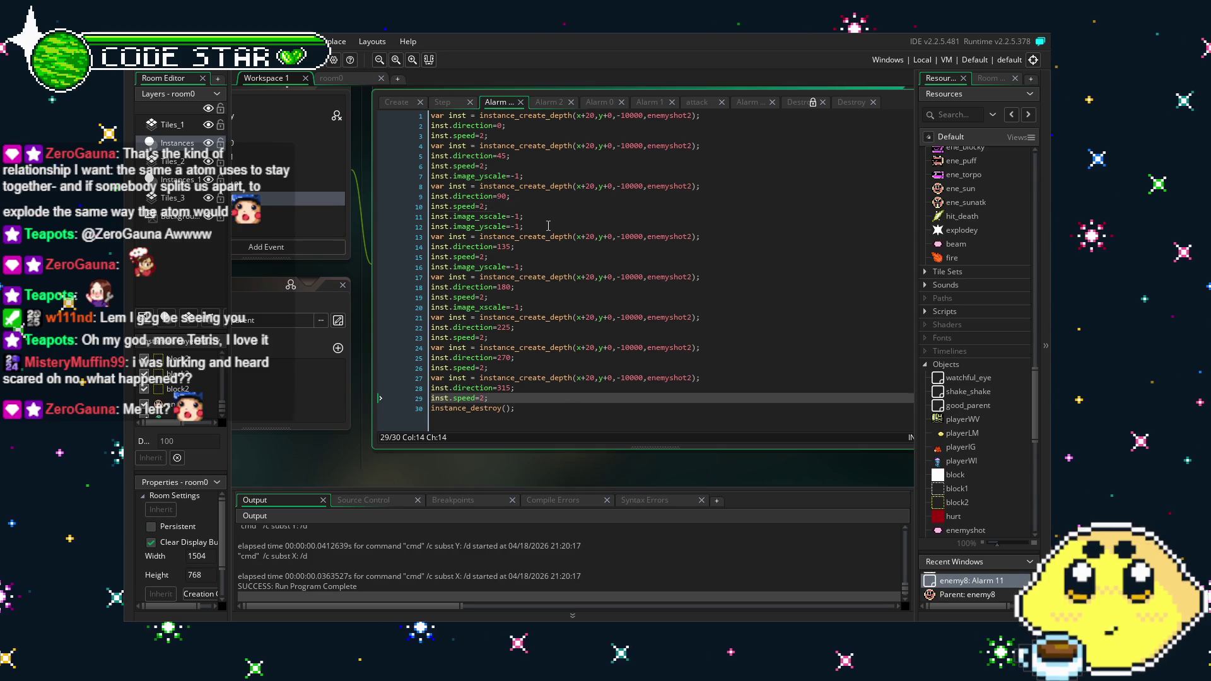
Delete the 90° shot's two flip lines, the 180° flip and the remaining image_yscale lines.
{"action": "left_click_drag", "start_coordinate": [548, 226], "coordinate": [498, 206]}
{"action": "key", "text": "BackSpace"}
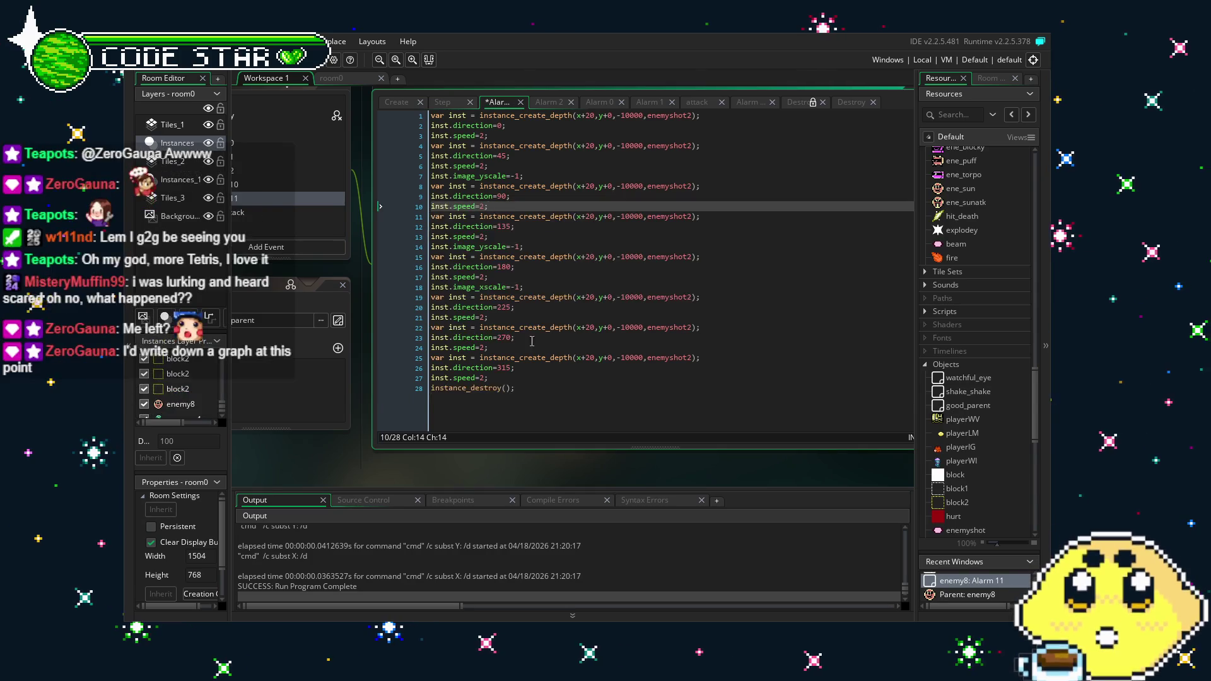
{"action": "scroll", "coordinate": [514, 346], "scroll_direction": "up", "scroll_amount": 1}
{"action": "key", "text": "BackSpace"}
{"action": "mouse_move", "coordinate": [527, 325]}
{"action": "left_mouse_down"}
{"action": "mouse_move", "coordinate": [489, 315]}
{"action": "mouse_move", "coordinate": [489, 274]}
{"action": "left_mouse_up"}
{"action": "key", "text": "BackSpace"}
{"action": "left_click_drag", "start_coordinate": [522, 214], "coordinate": [489, 203]}
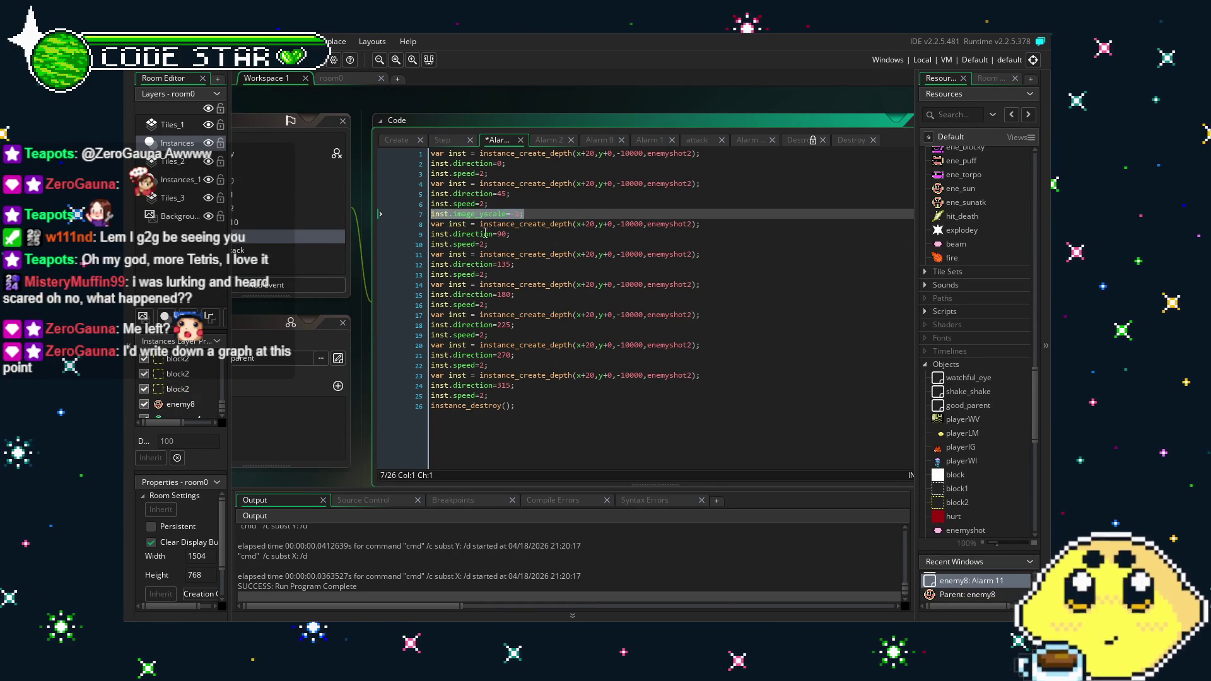
{"action": "key", "text": "BackSpace"}
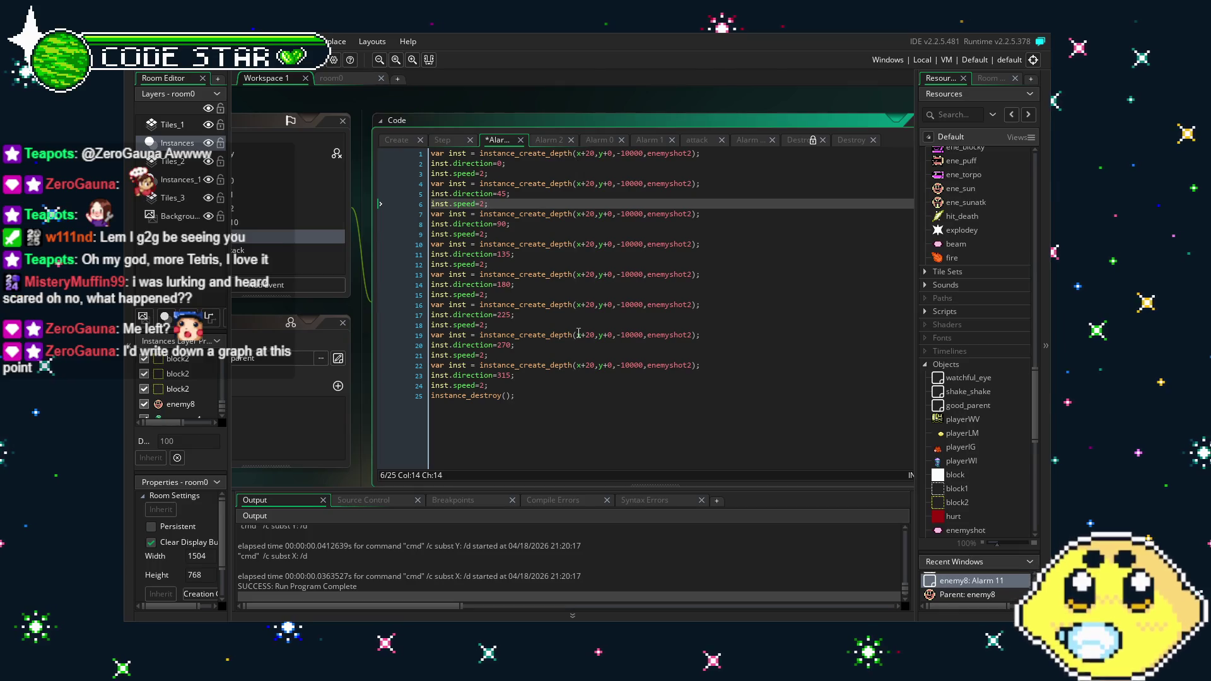
{"action": "scroll", "coordinate": [578, 333], "scroll_direction": "down", "scroll_amount": 1}
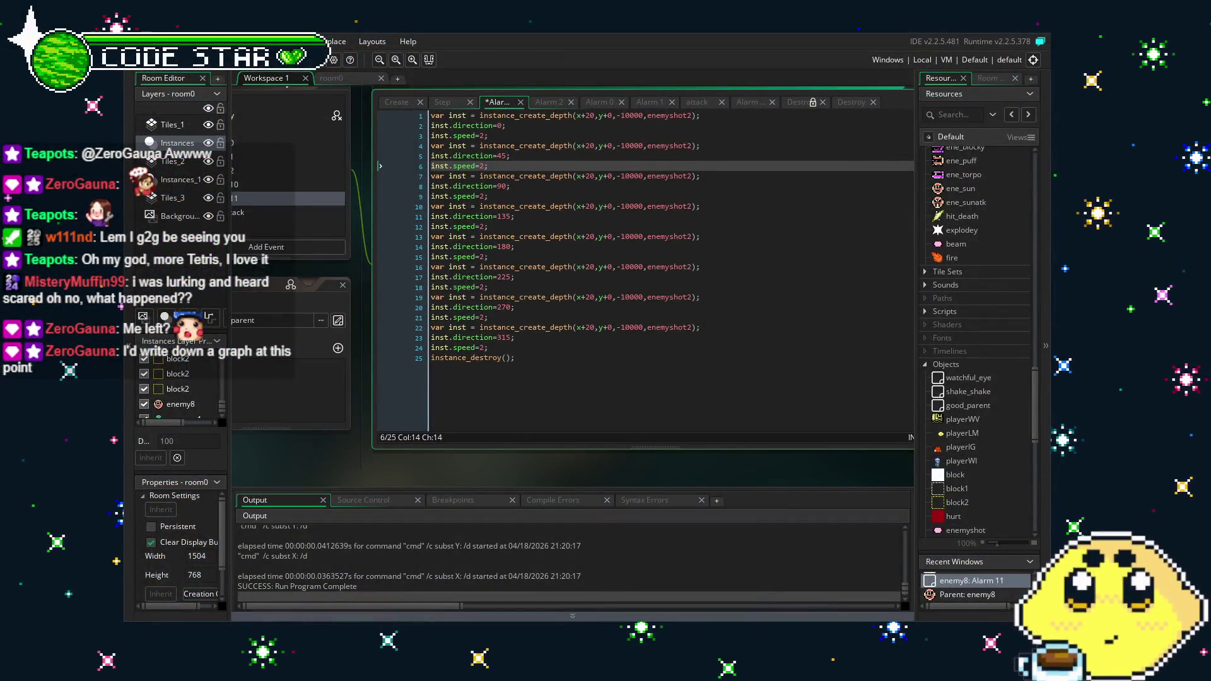
{"action": "left_click_drag", "start_coordinate": [352, 476], "coordinate": [325, 476]}
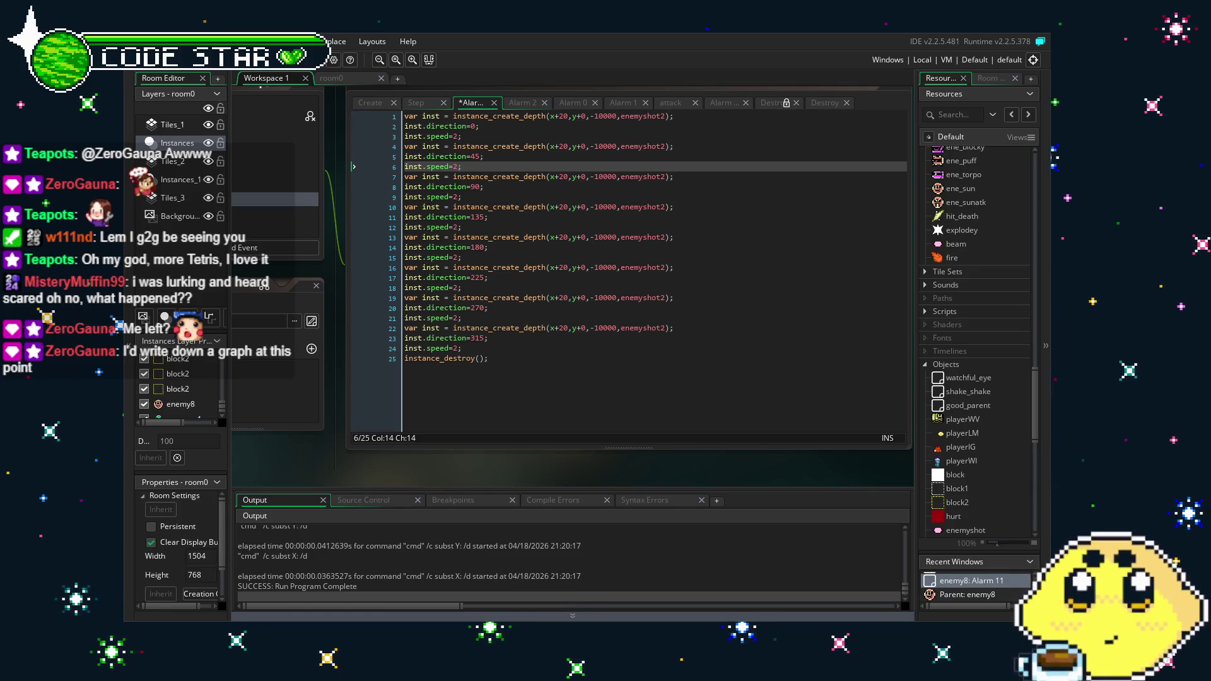
Start an image_angle line after the 180° shot's speed line, then undo those edits.
{"action": "left_click", "coordinate": [492, 259]}
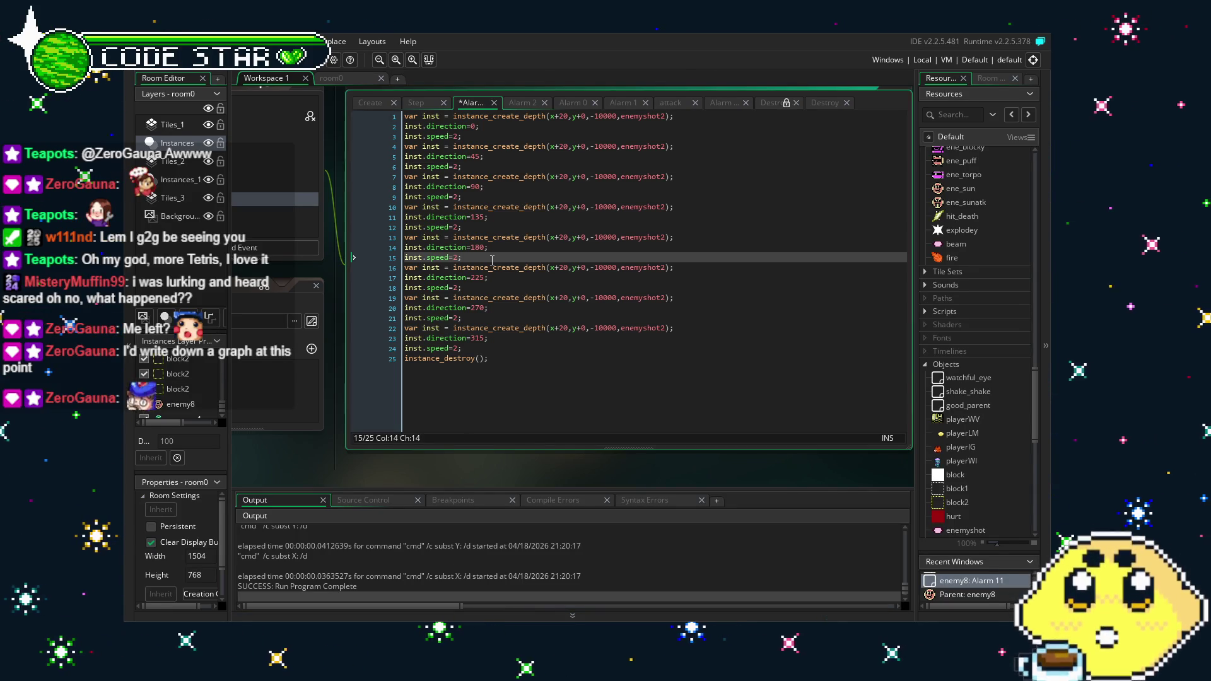
{"action": "key", "text": "Return"}
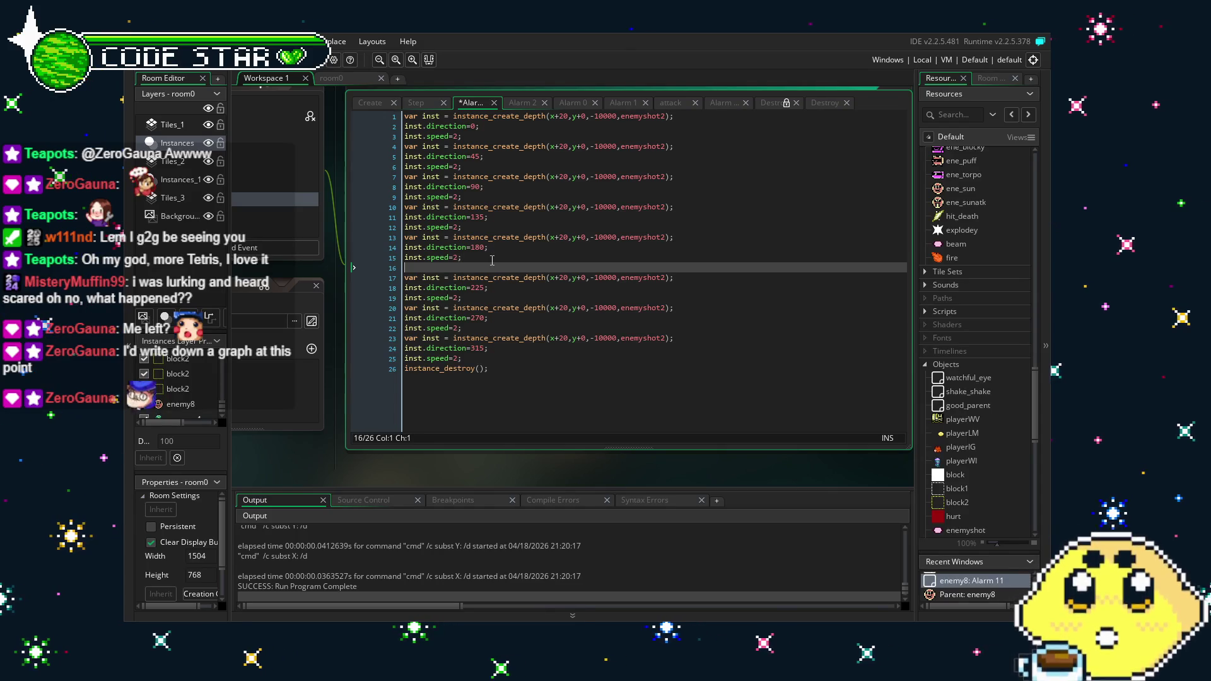
{"action": "type", "text": "o"}
{"action": "key", "text": "BackSpace"}
{"action": "type", "text": "inst.imag"}
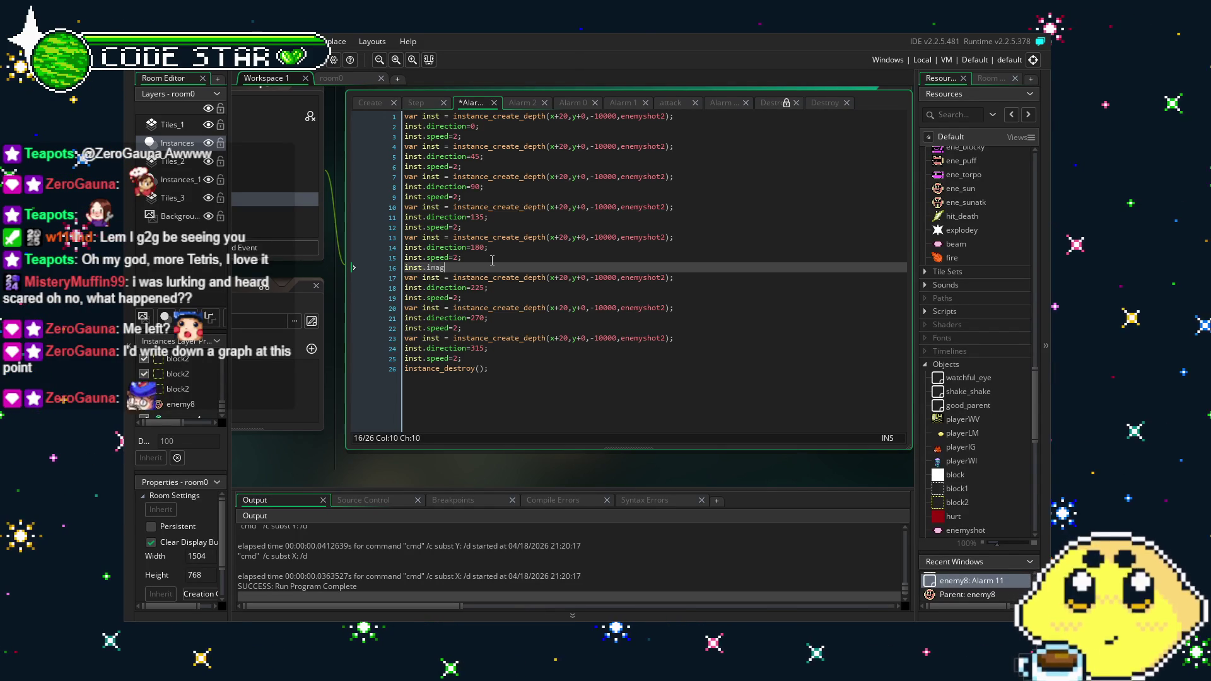
{"action": "key", "text": "ctrl+z"}
{"action": "key", "text": "ctrl+z"}
{"action": "key", "text": "ctrl+z"}
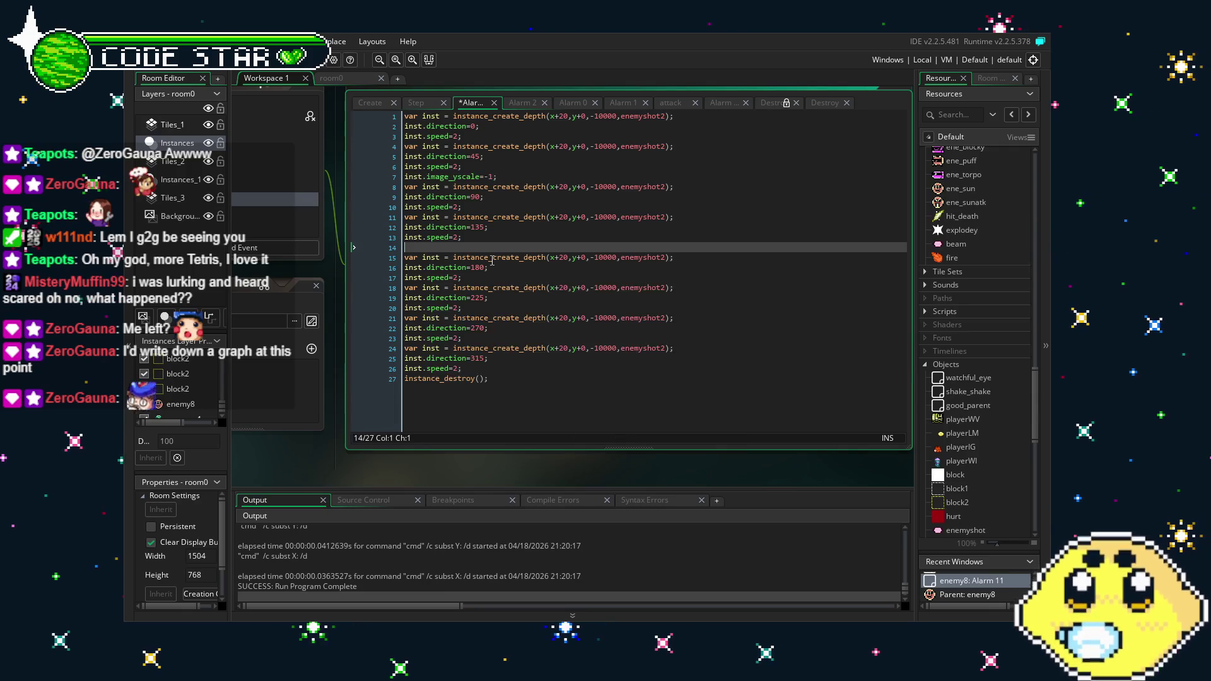
{"action": "key", "text": "ctrl+t"}
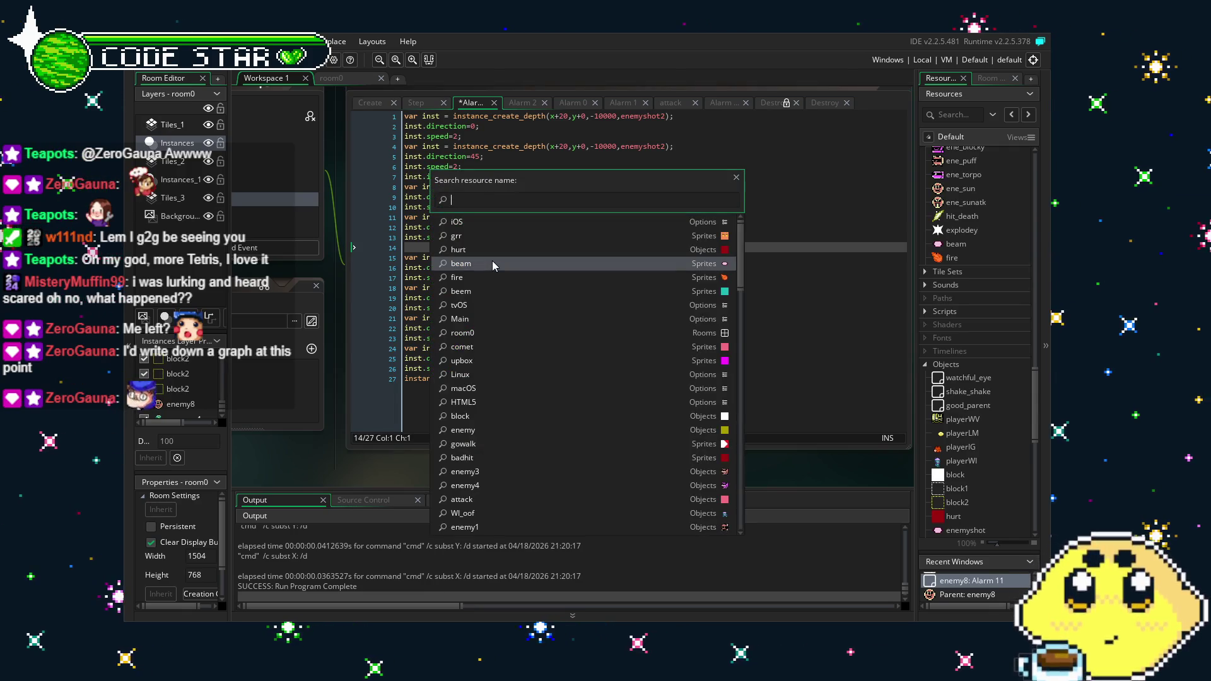
{"action": "key", "text": "Escape"}
{"action": "key", "text": "ctrl+z"}
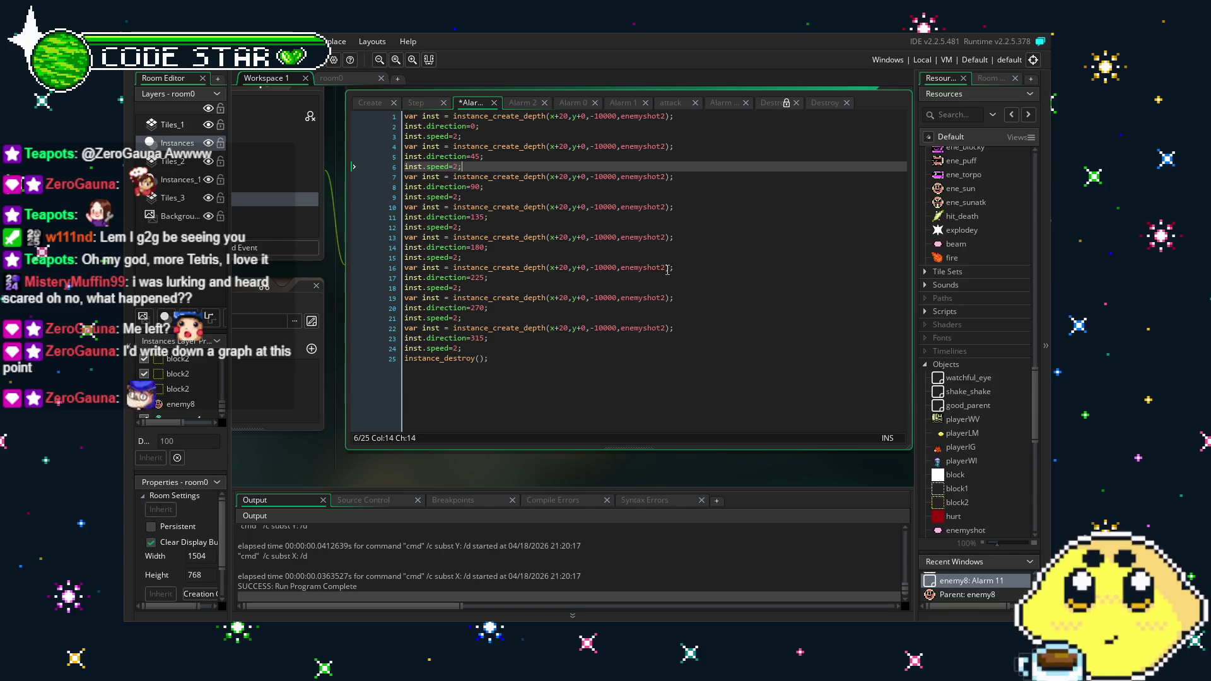
Add inst.image_angle=-45; after the 180° shot's speed line and run the game.
{"action": "left_click", "coordinate": [478, 255]}
{"action": "key", "text": "Return"}
{"action": "type", "text": "inst."}
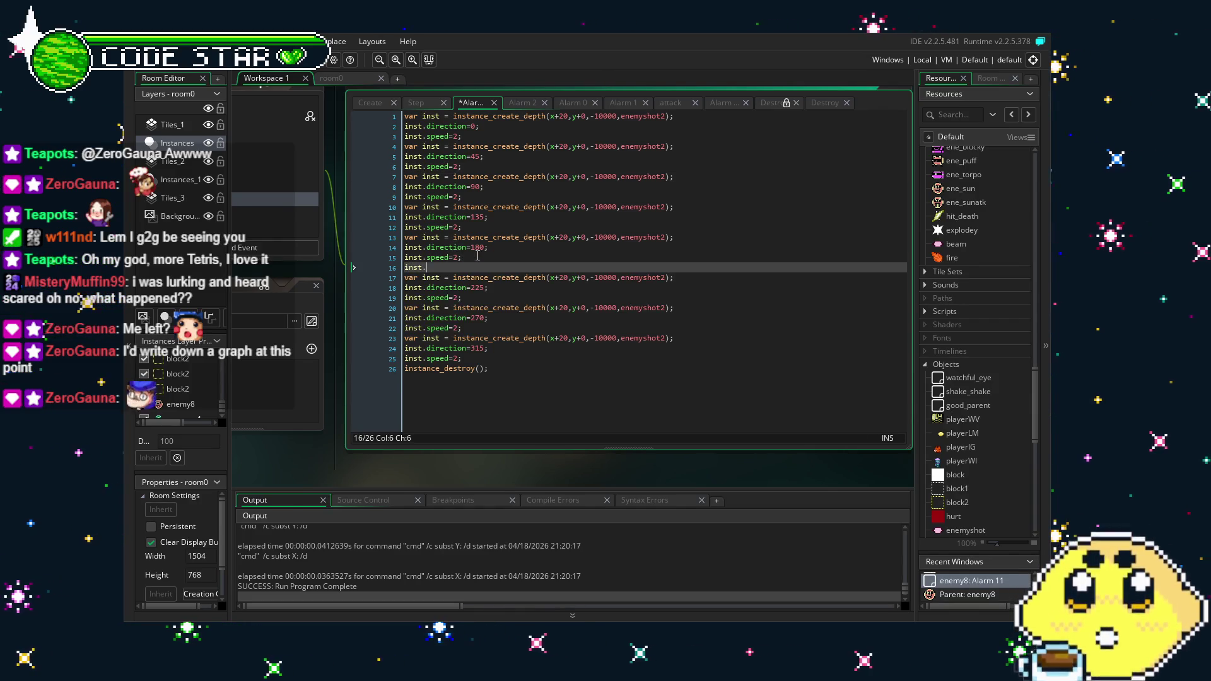
{"action": "type", "text": "xscale"}
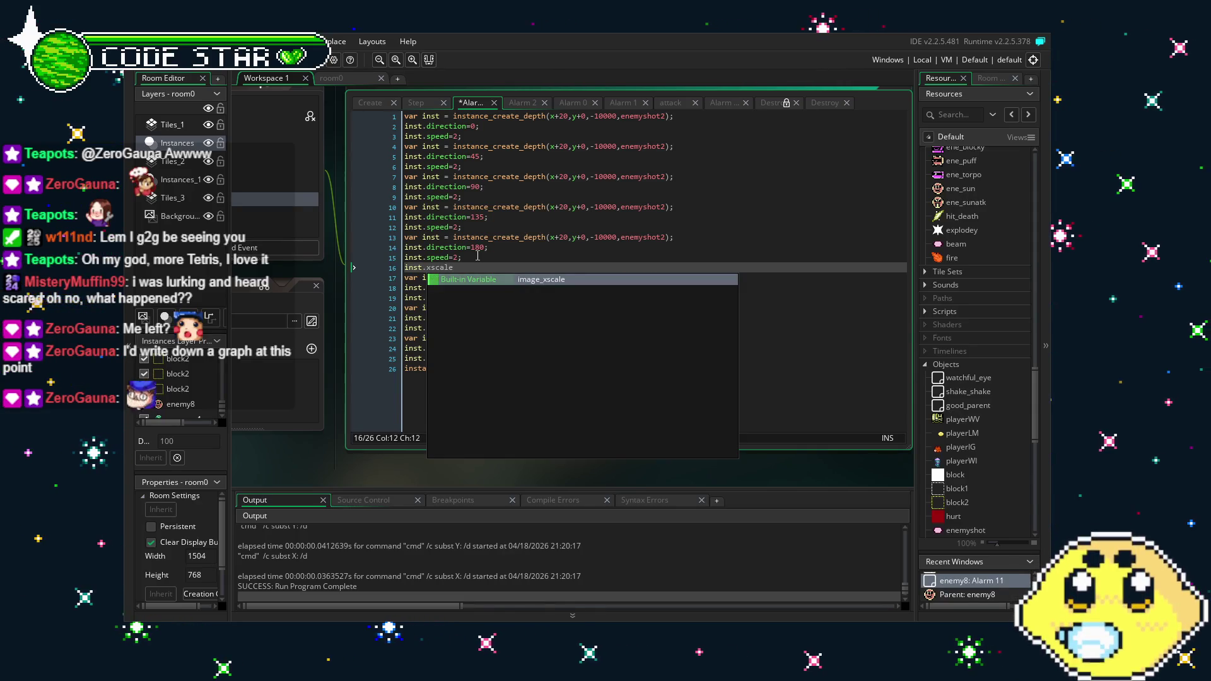
{"action": "key", "text": "BackSpace"}
{"action": "key", "text": "BackSpace"}
{"action": "key", "text": "BackSpace"}
{"action": "type", "text": "image_ui"}
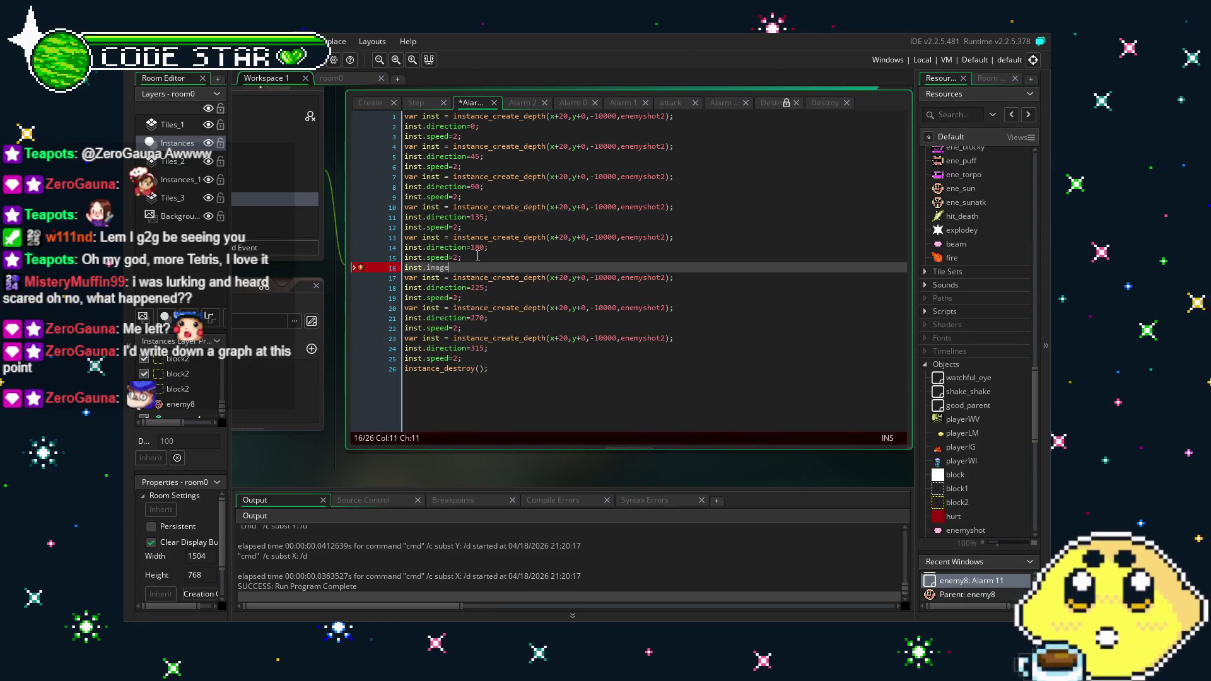
{"action": "key", "text": "BackSpace"}
{"action": "key", "text": "BackSpace"}
{"action": "type", "text": "angle="}
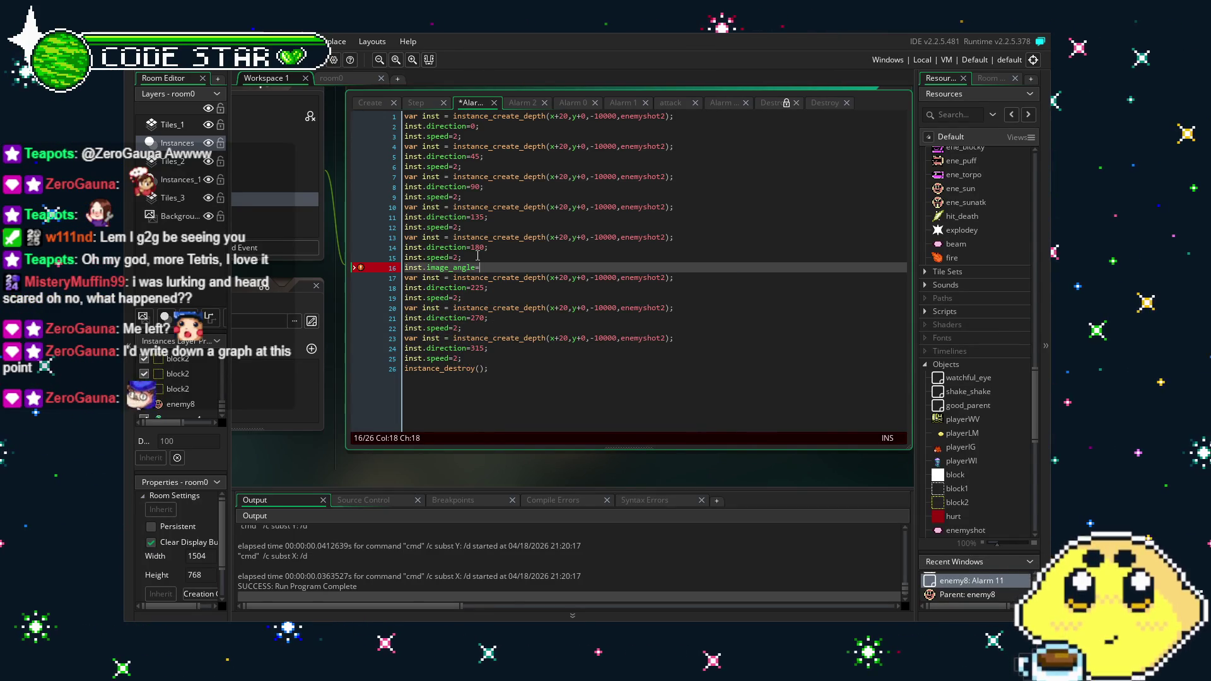
{"action": "type", "text": "-45;"}
{"action": "key", "text": "F5"}
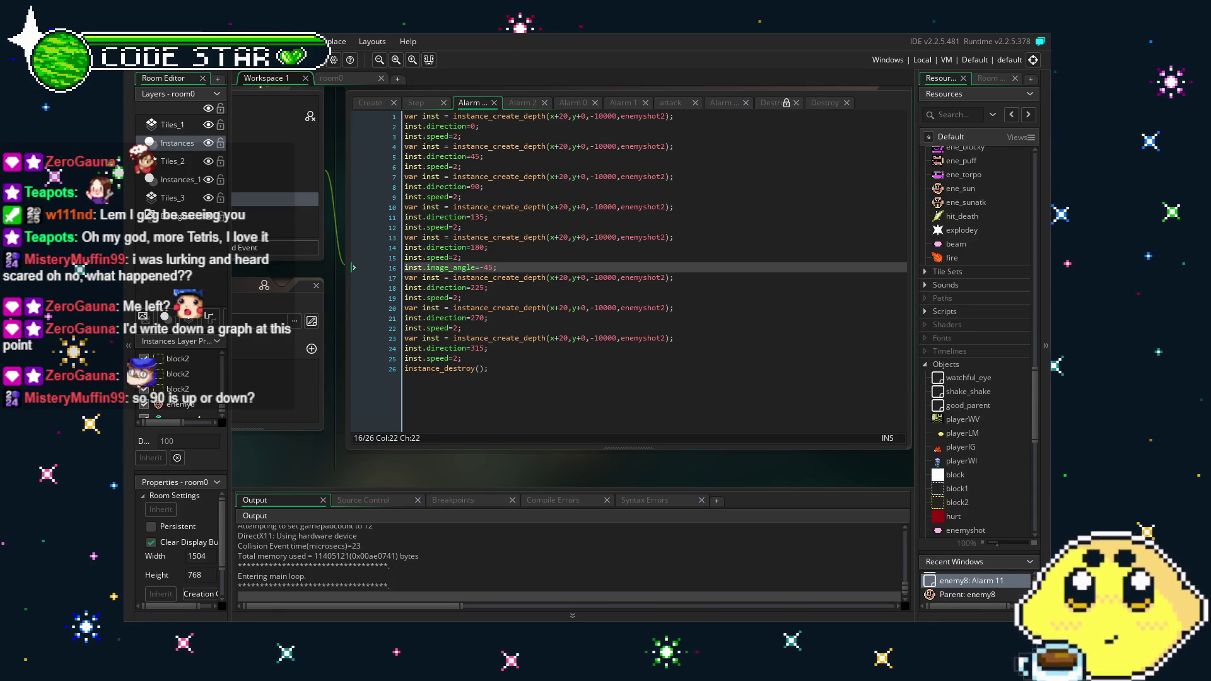
{"action": "key", "text": "Right"}
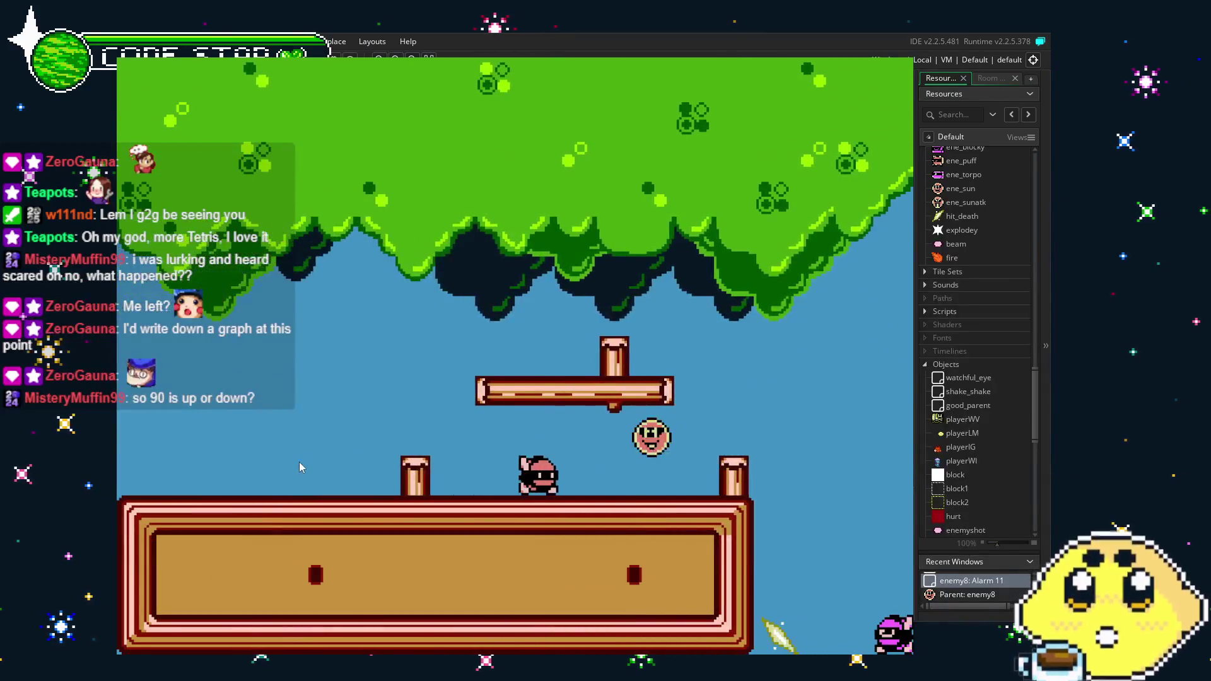
{"action": "key", "text": "Right"}
{"action": "key", "text": "Right"}
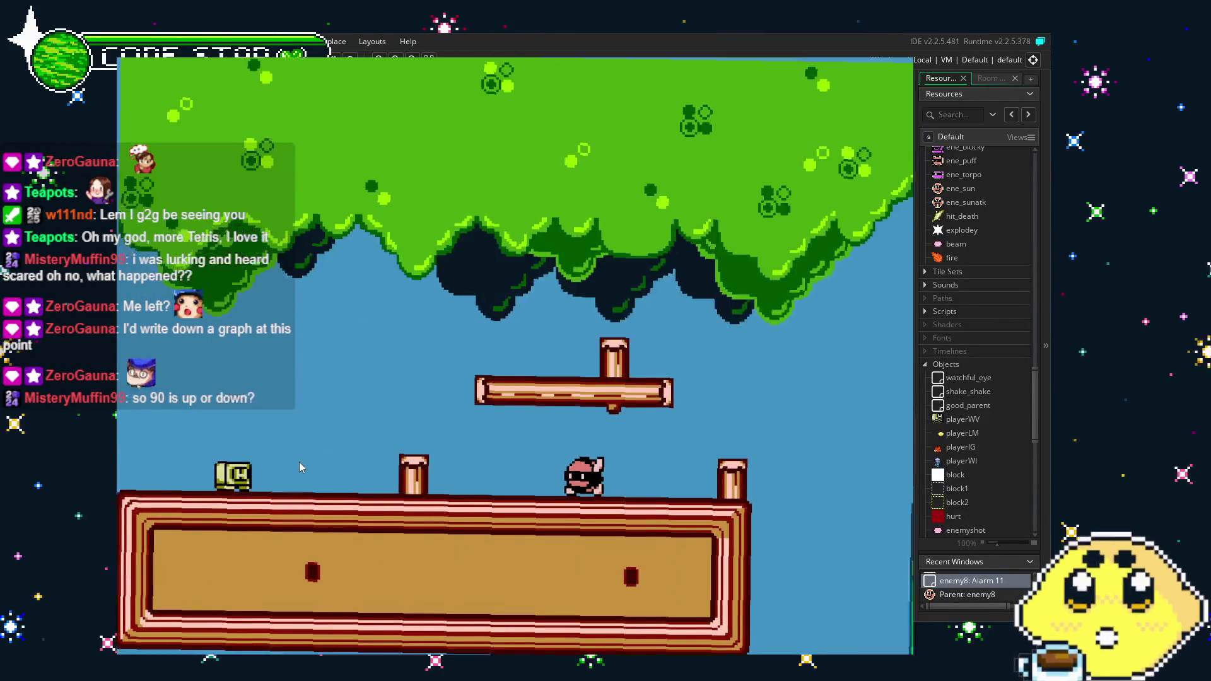
{"action": "key", "text": "Right"}
{"action": "key", "text": "z"}
{"action": "key", "text": "Right"}
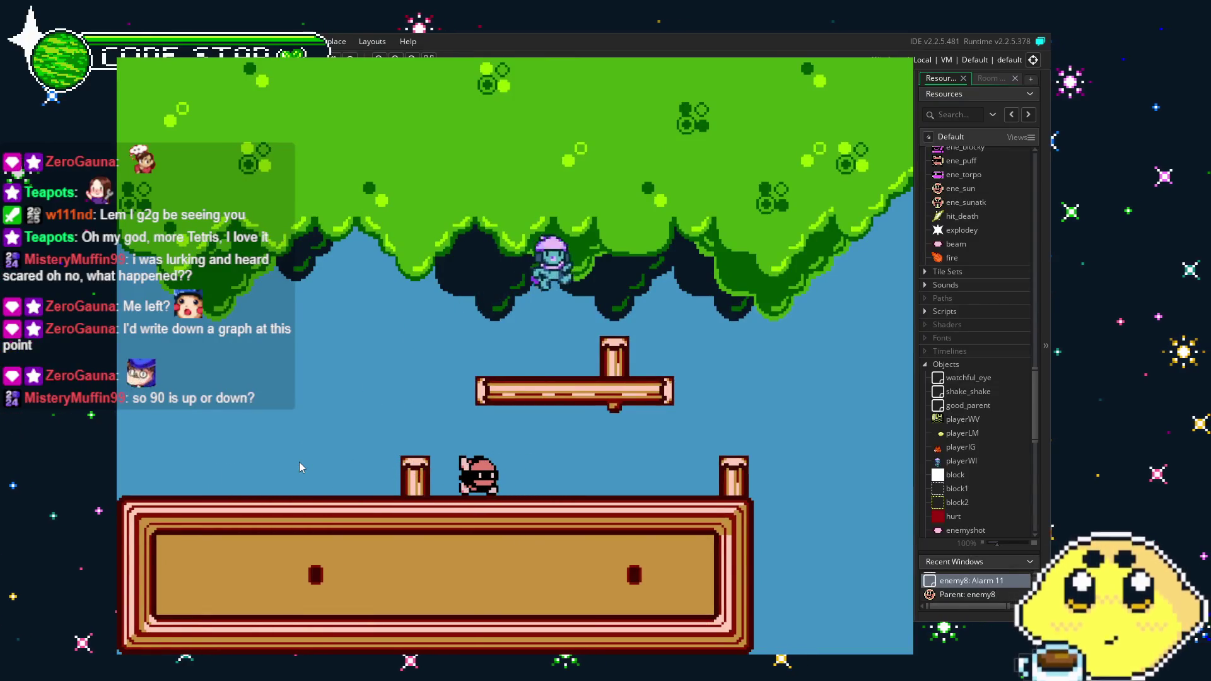
{"action": "key", "text": "Right"}
{"action": "key", "text": "z"}
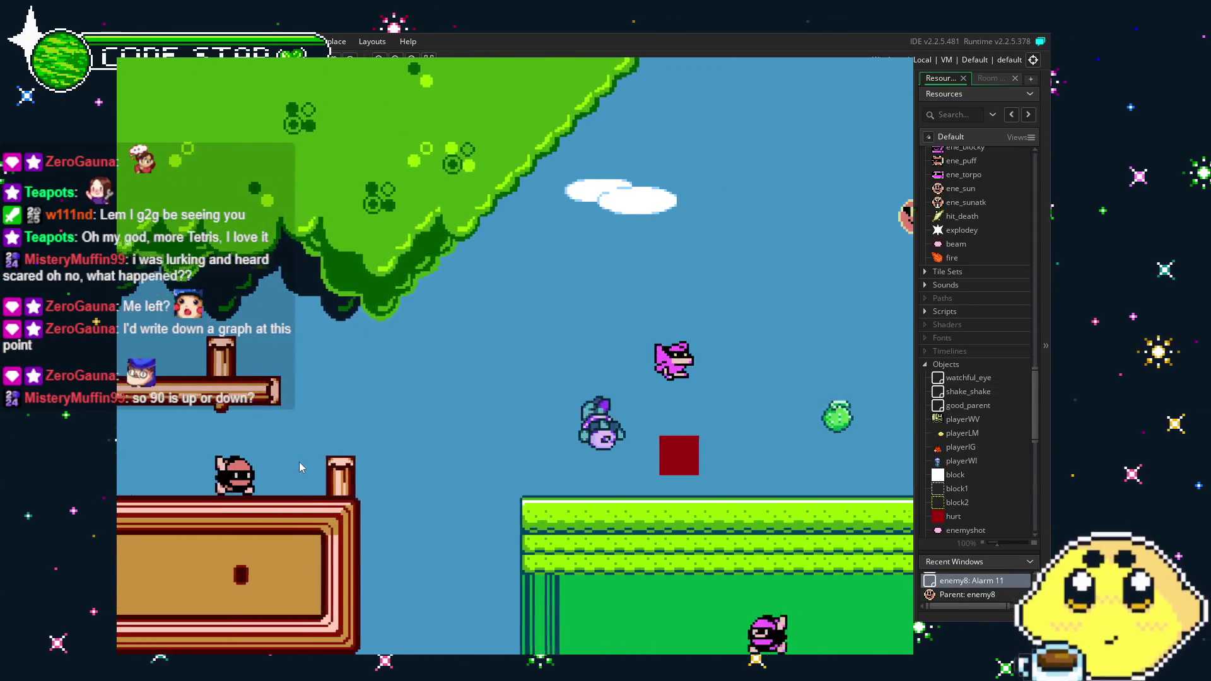
{"action": "key", "text": "Left"}
{"action": "key", "text": "Right"}
{"action": "key", "text": "Left"}
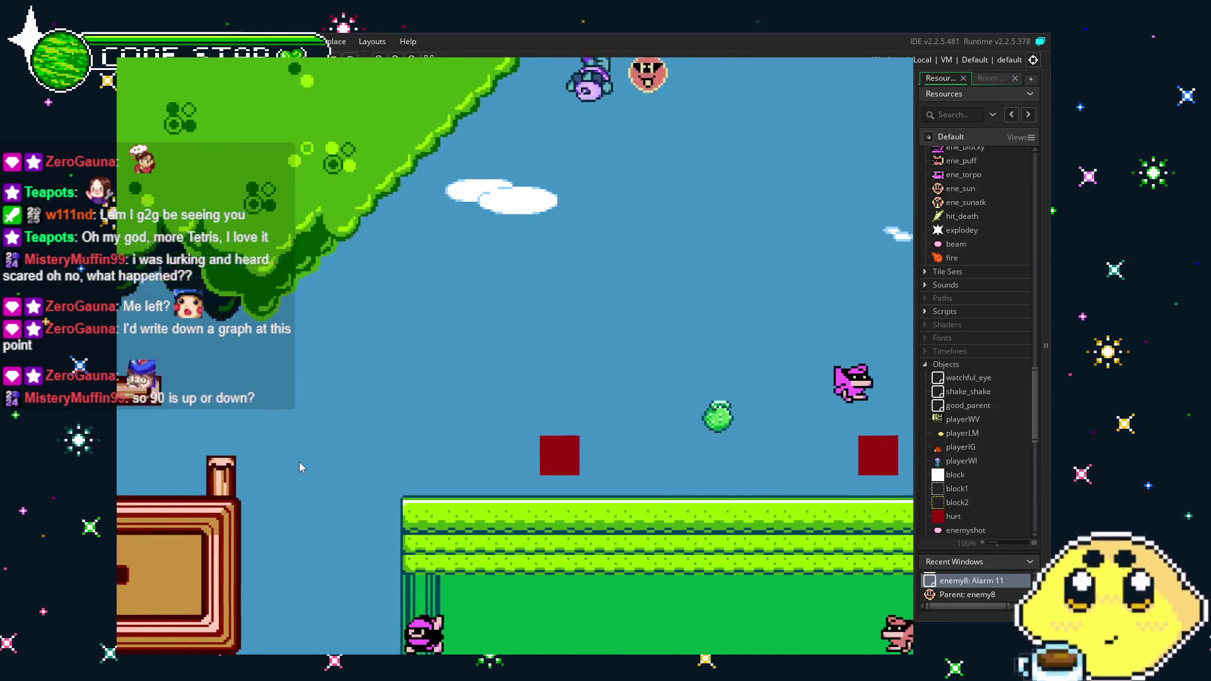
{"action": "key", "text": "Right"}
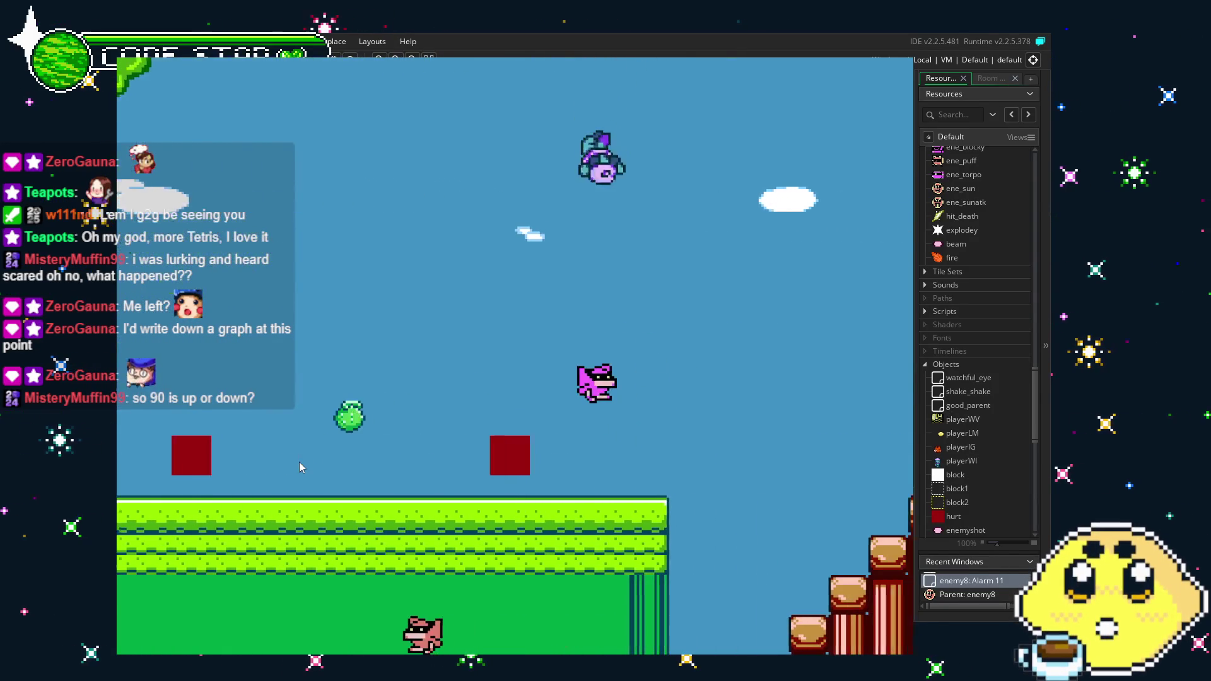
{"action": "key", "text": "Left"}
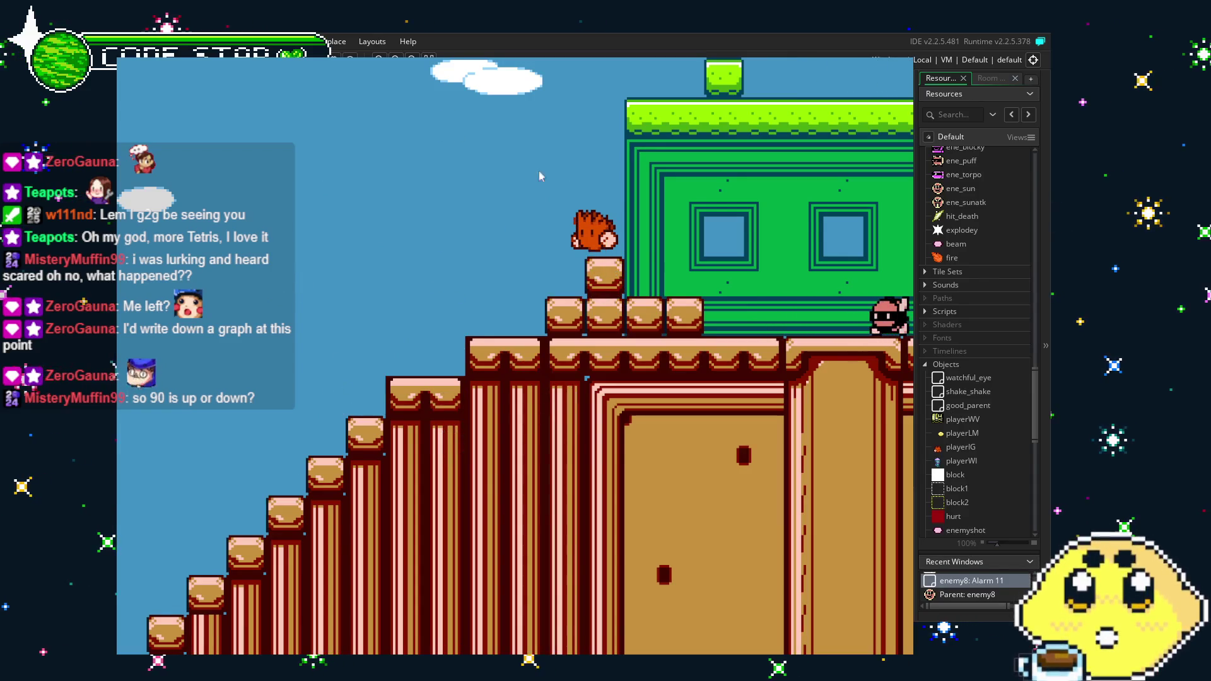
{"action": "key", "text": "Escape"}
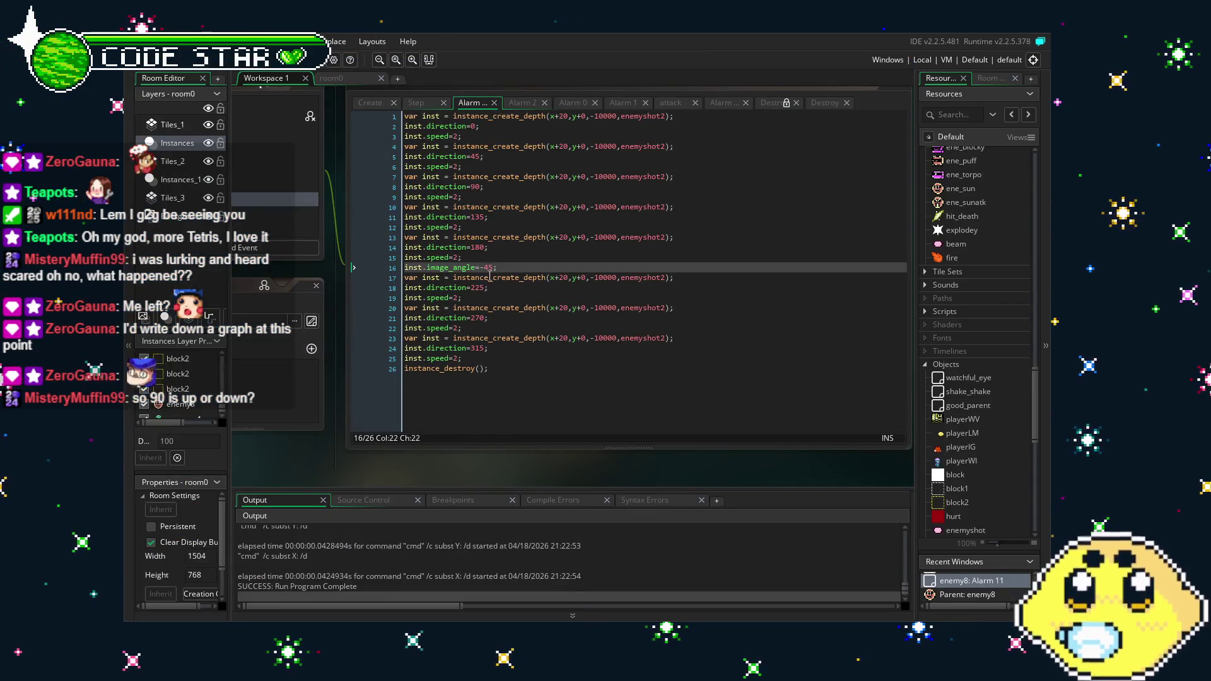
Change the 180° shot's angle to +45, test-run the game walking left, then close it.
{"action": "key", "text": "Left"}
{"action": "key", "text": "BackSpace"}
{"action": "type", "text": "+"}
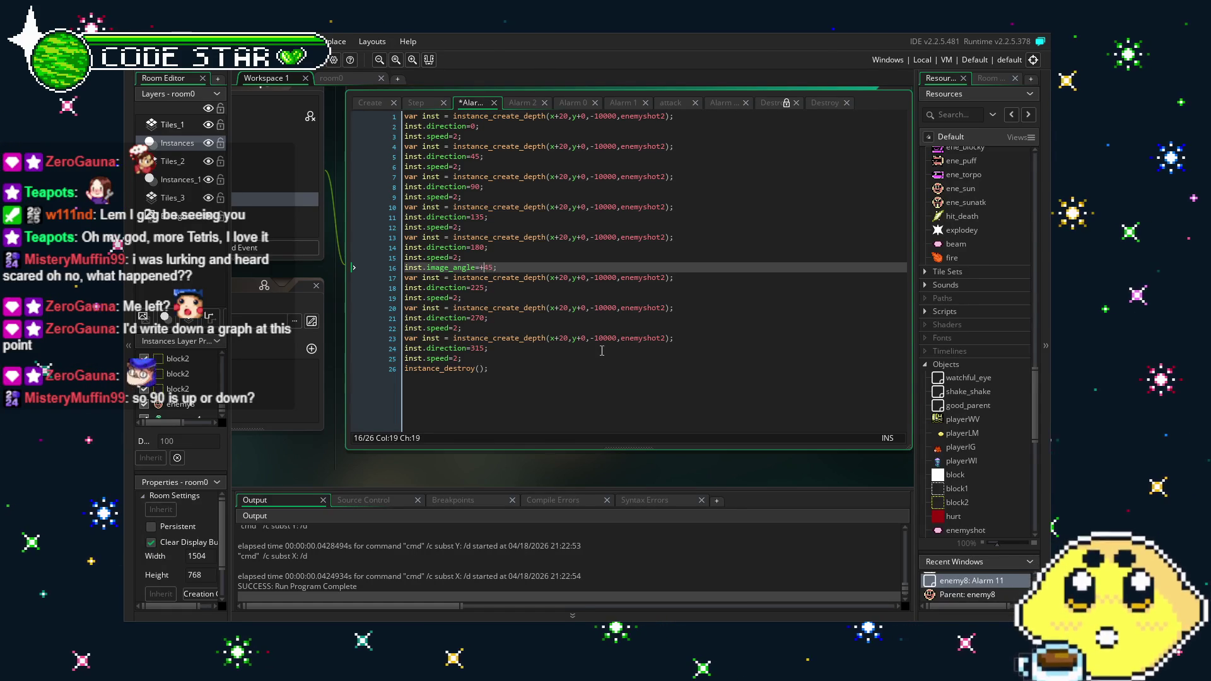
{"action": "left_click", "coordinate": [282, 71]}
{"action": "key", "text": "F5"}
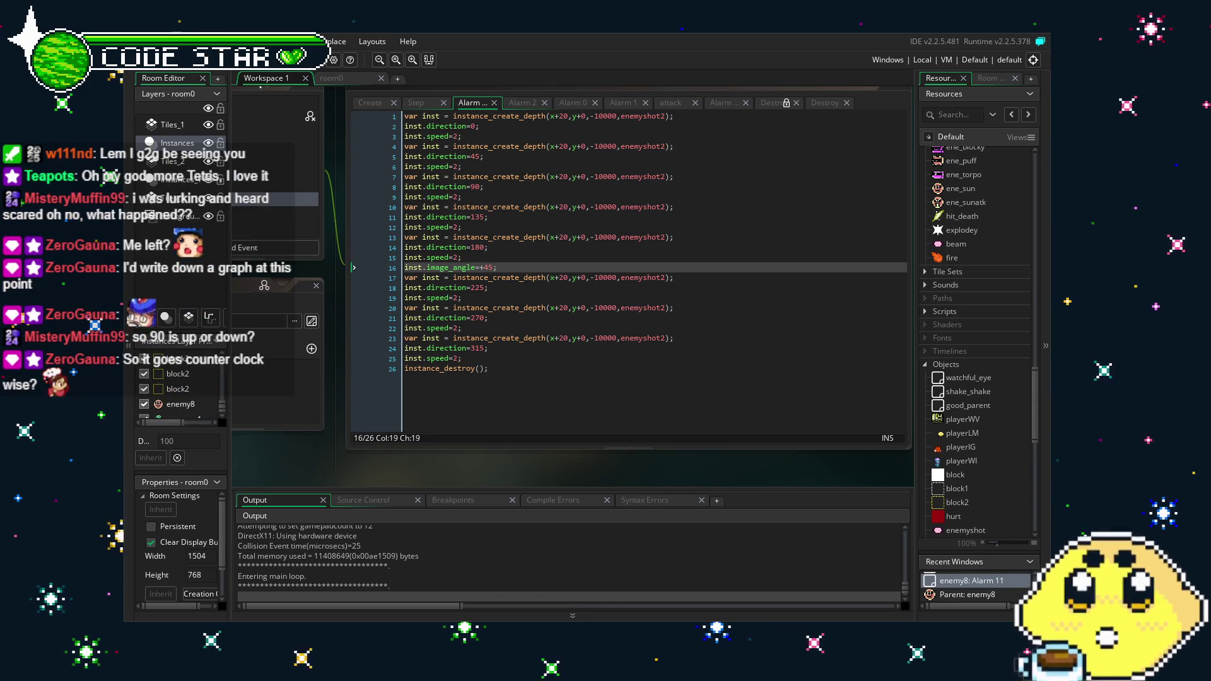
{"action": "key", "text": "Left"}
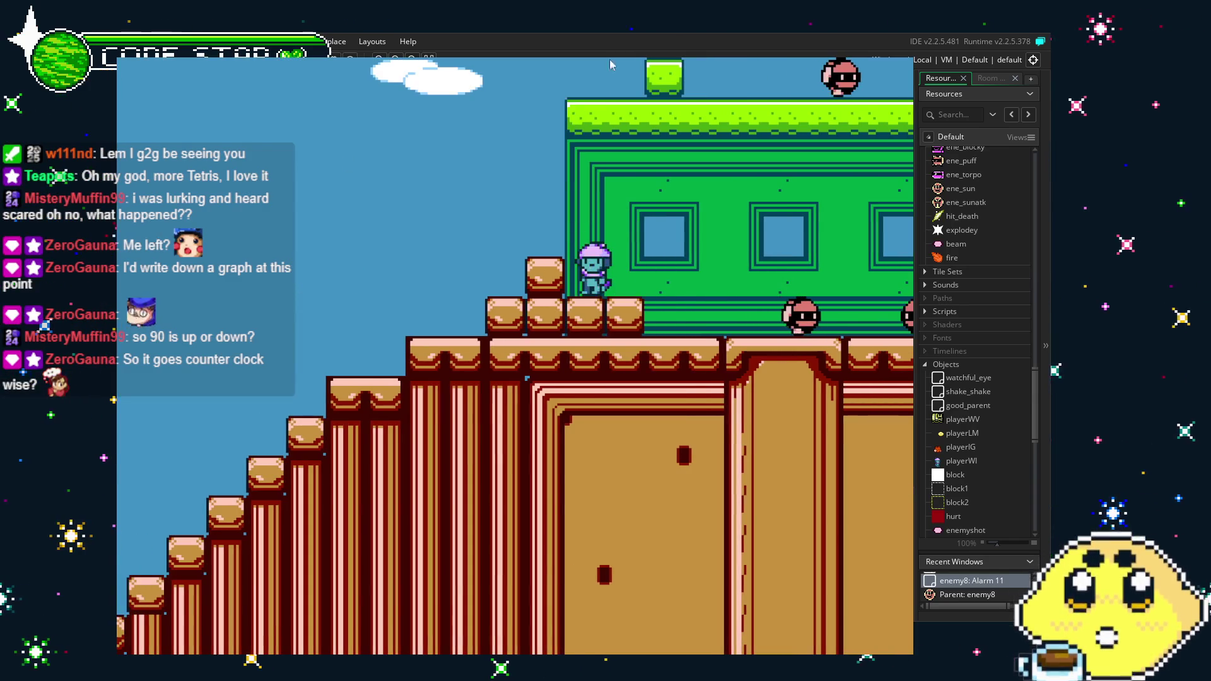
{"action": "key", "text": "Escape"}
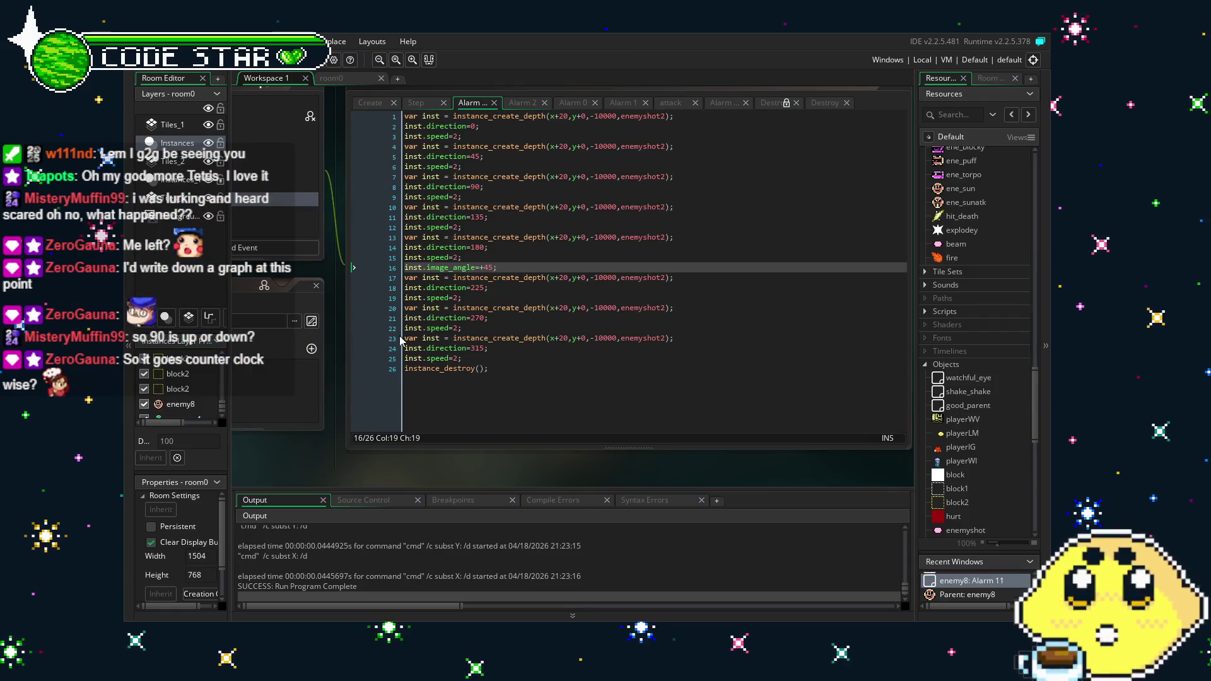
Replace the 45 angle with 315, run the game again, then close it.
{"action": "double_click", "coordinate": [489, 267]}
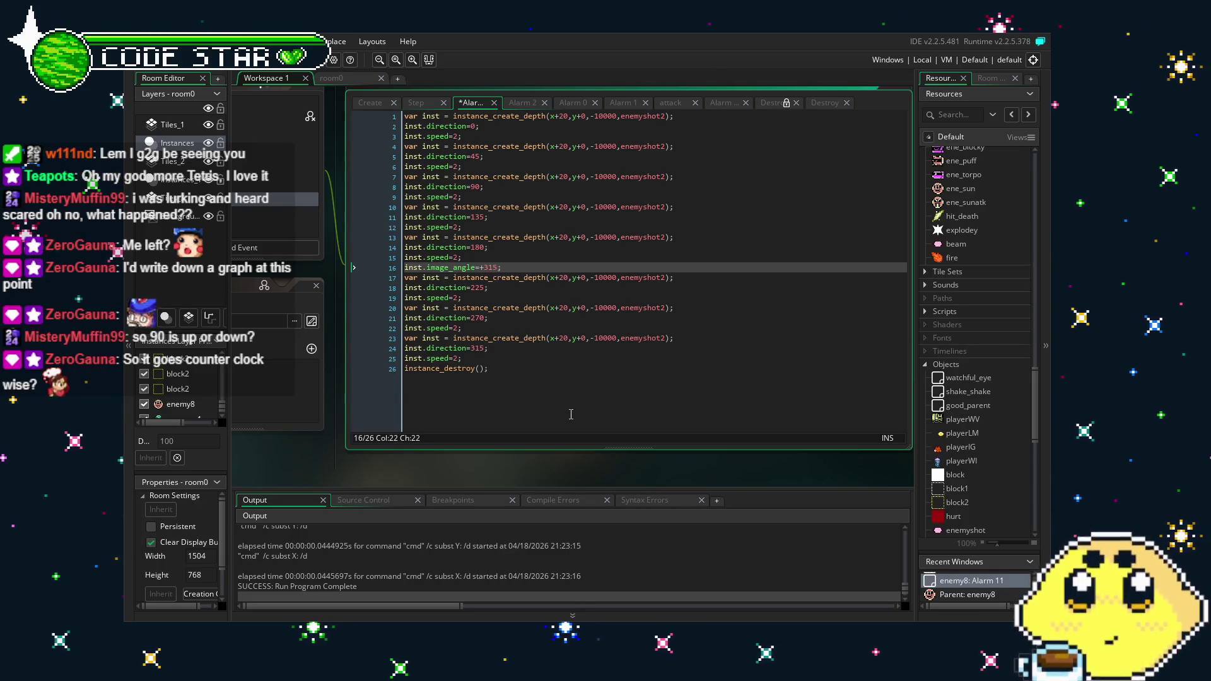
{"action": "key", "text": "F5"}
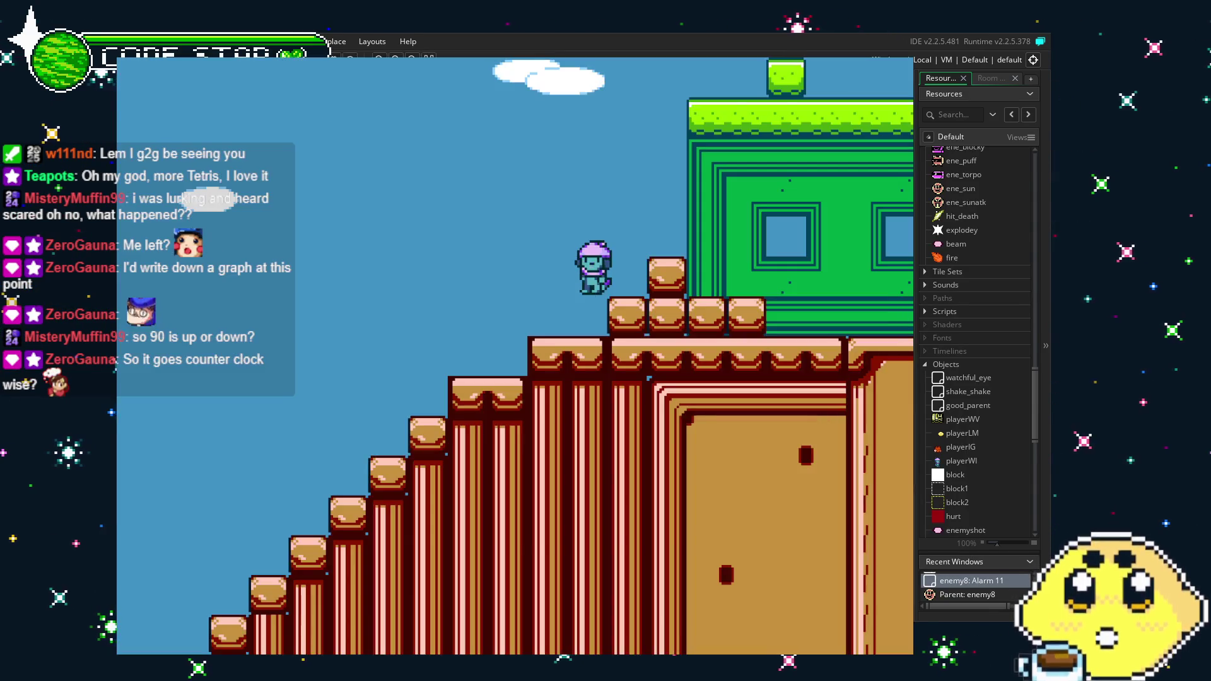
{"action": "key", "text": "Escape"}
Change the 180° shot's angle from 315 to 225 and run the game.
{"action": "left_click", "coordinate": [493, 268]}
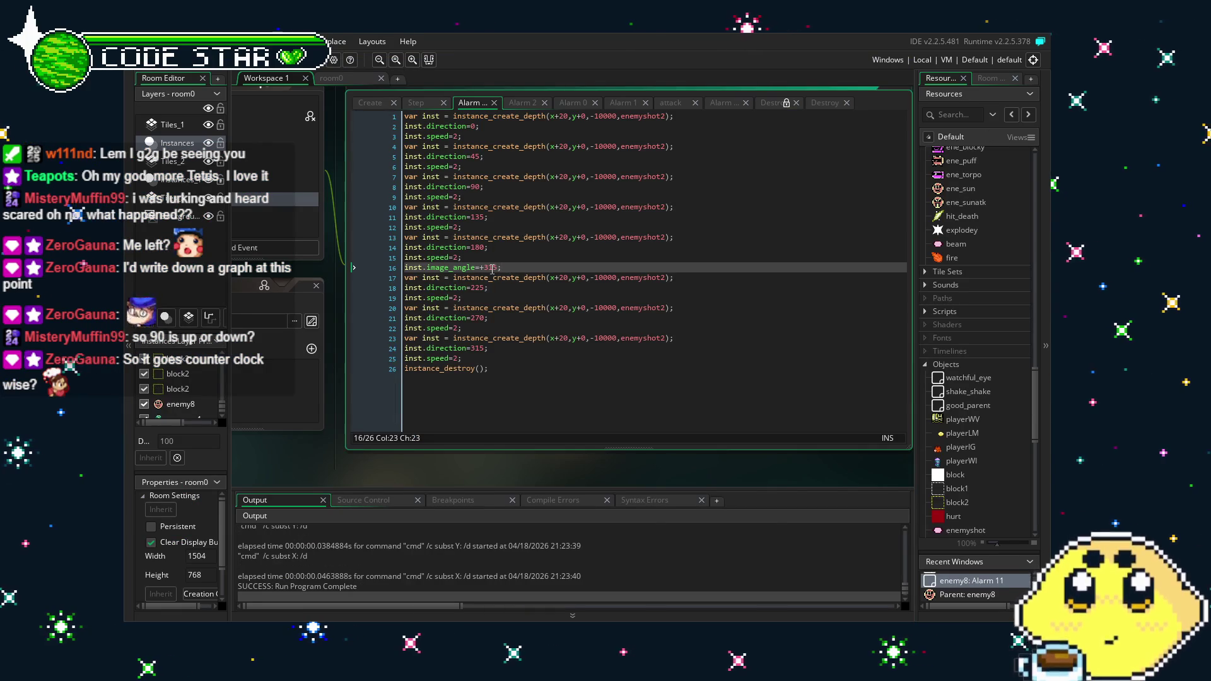
{"action": "double_click", "coordinate": [492, 268]}
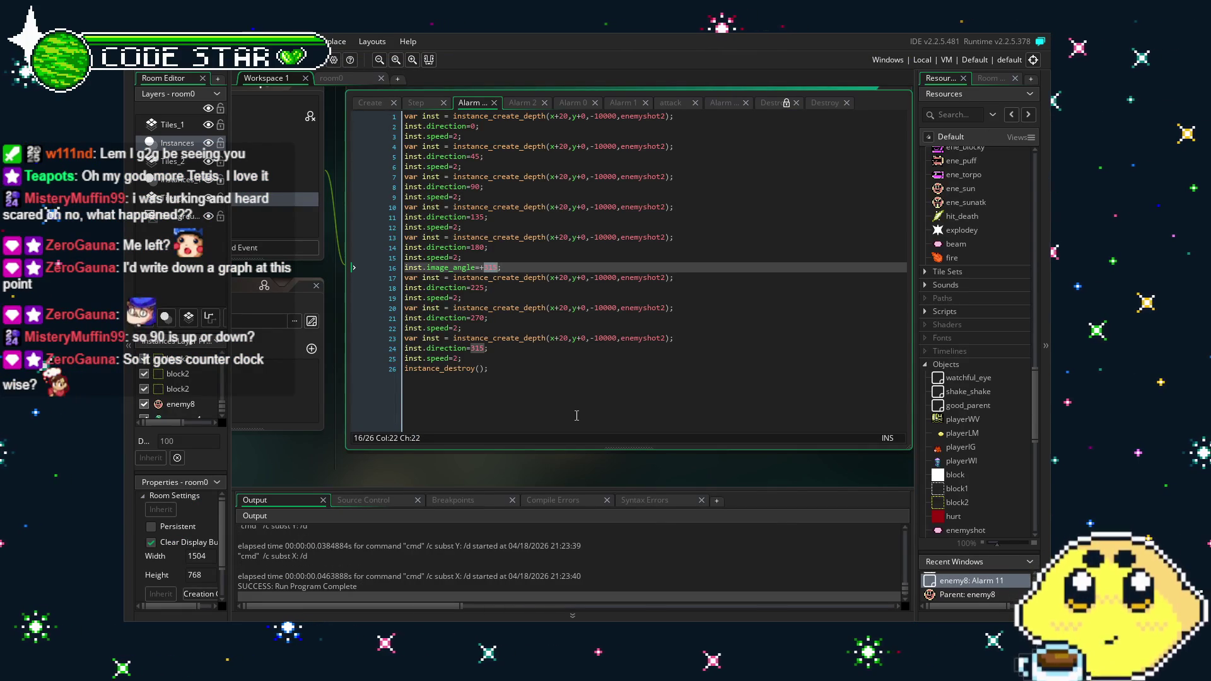
{"action": "type", "text": "225"}
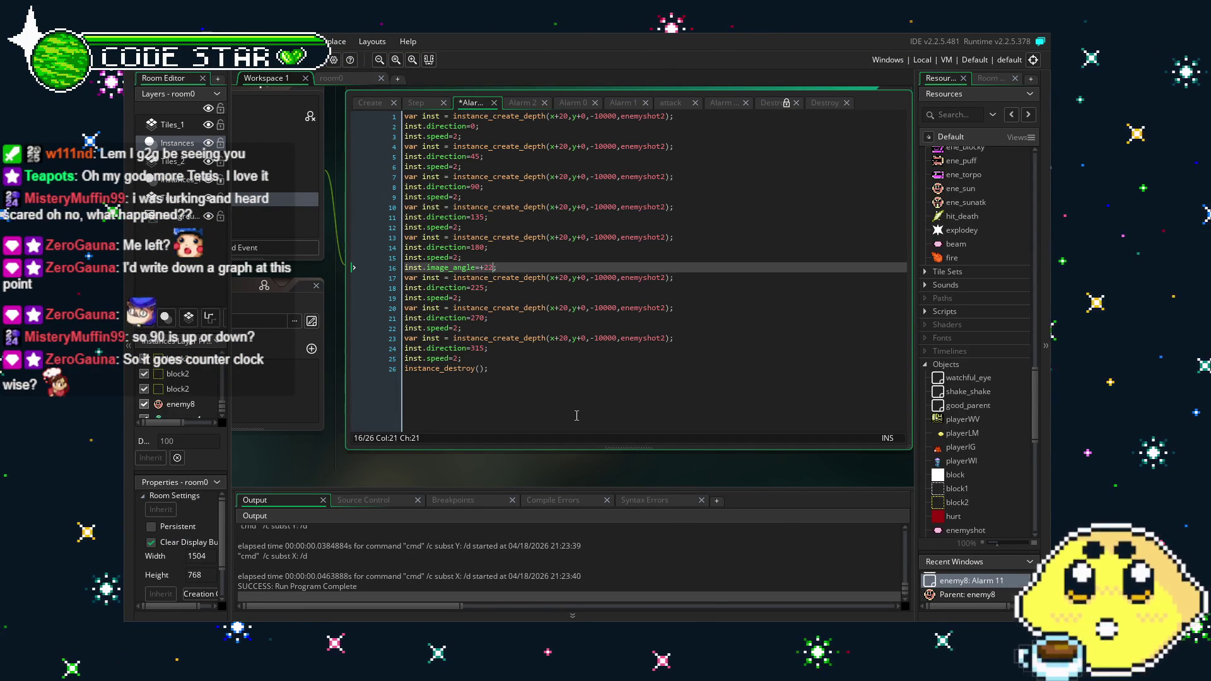
{"action": "key", "text": "F5"}
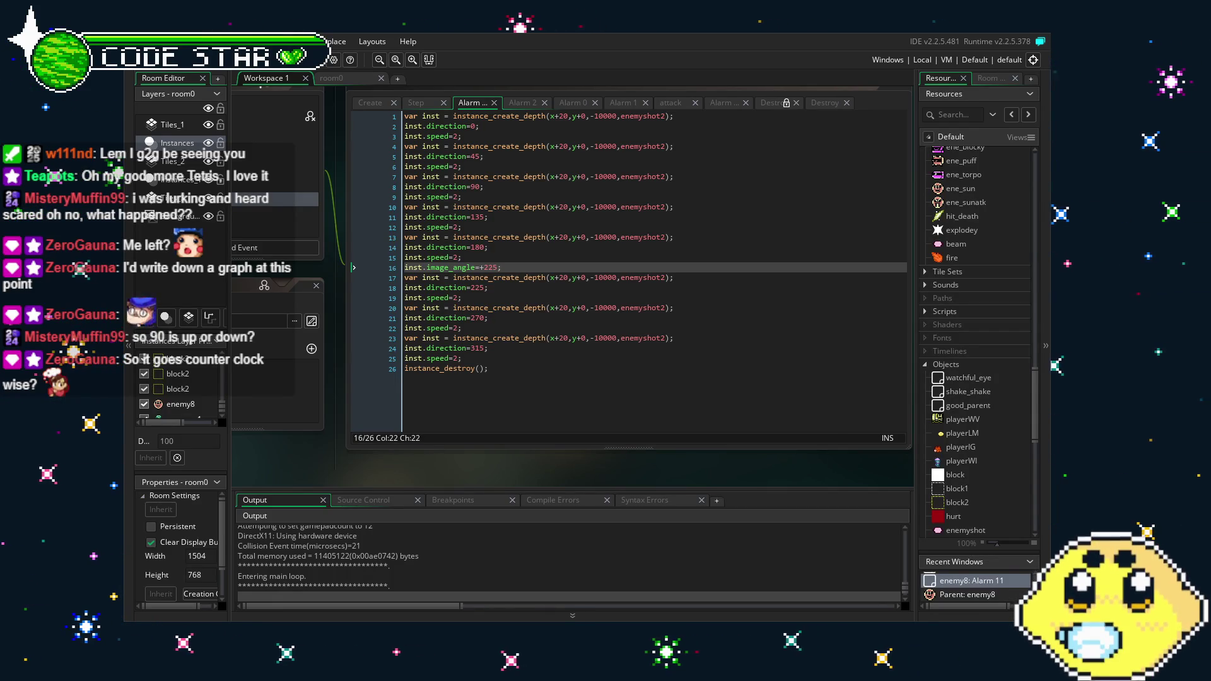
Move the player right, jump, walk back left, then close the game.
{"action": "key", "text": "Right"}
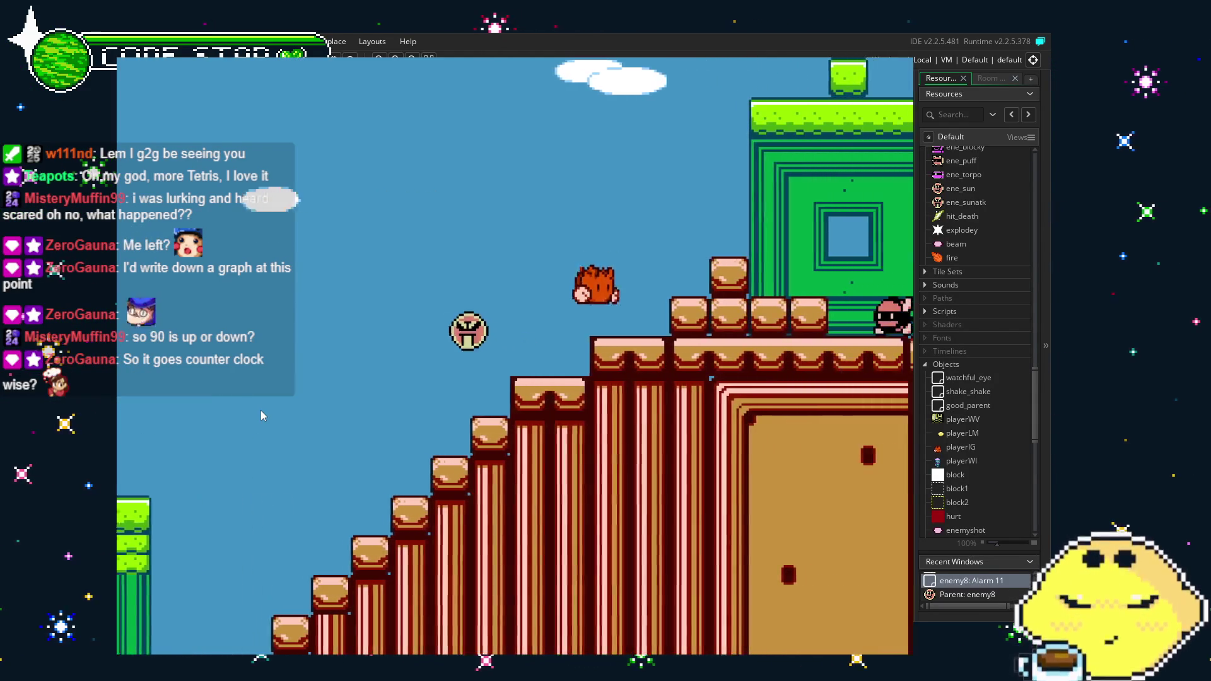
{"action": "key", "text": "z"}
{"action": "key", "text": "Left"}
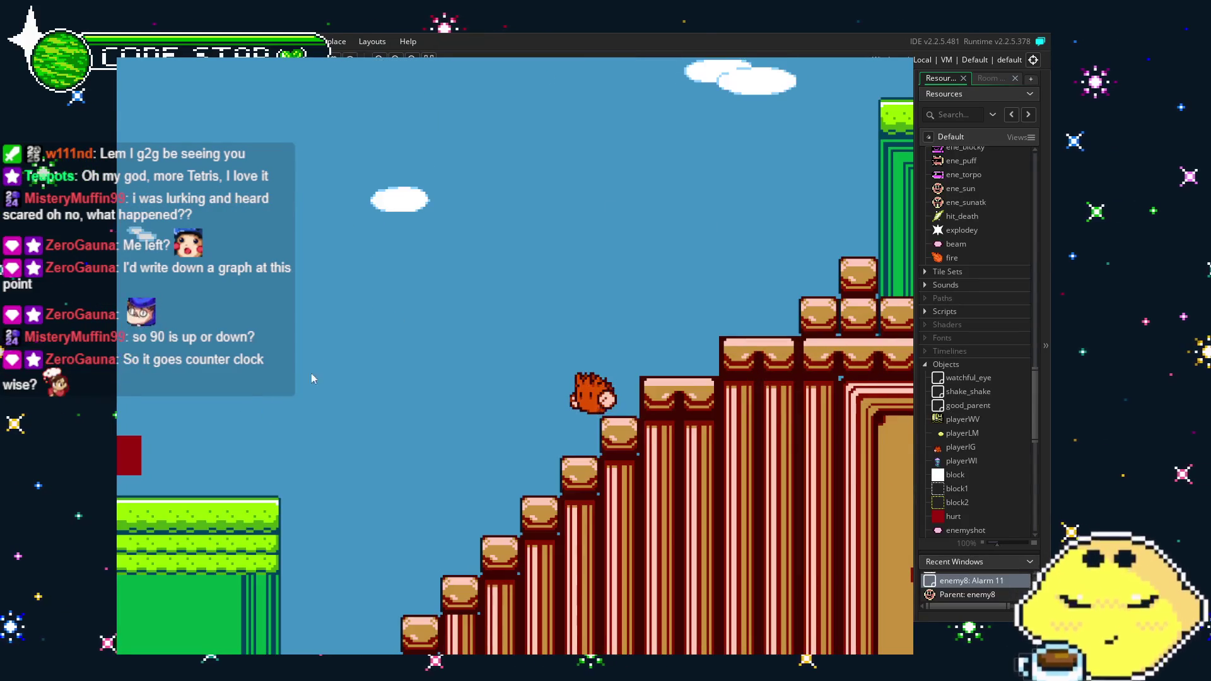
{"action": "key", "text": "Escape"}
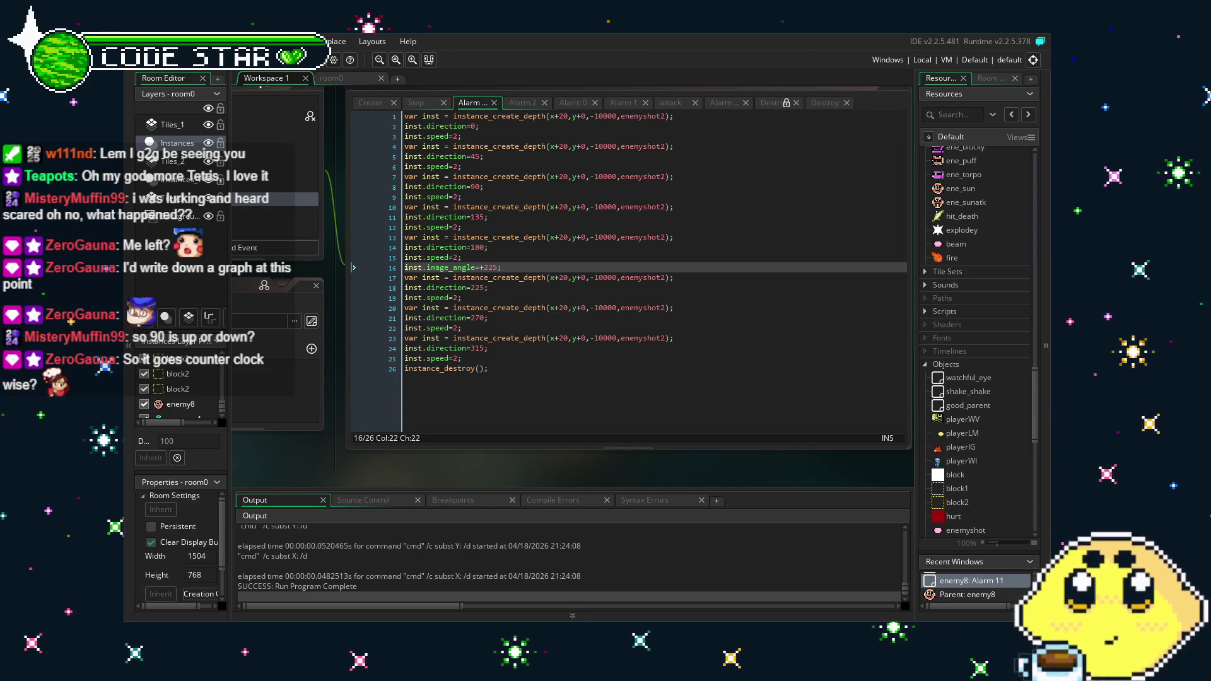
Add inst.image_angle=+270; below the 225° shot's speed line and run the game.
{"action": "scroll", "coordinate": [384, 473], "scroll_direction": "left", "scroll_amount": 3}
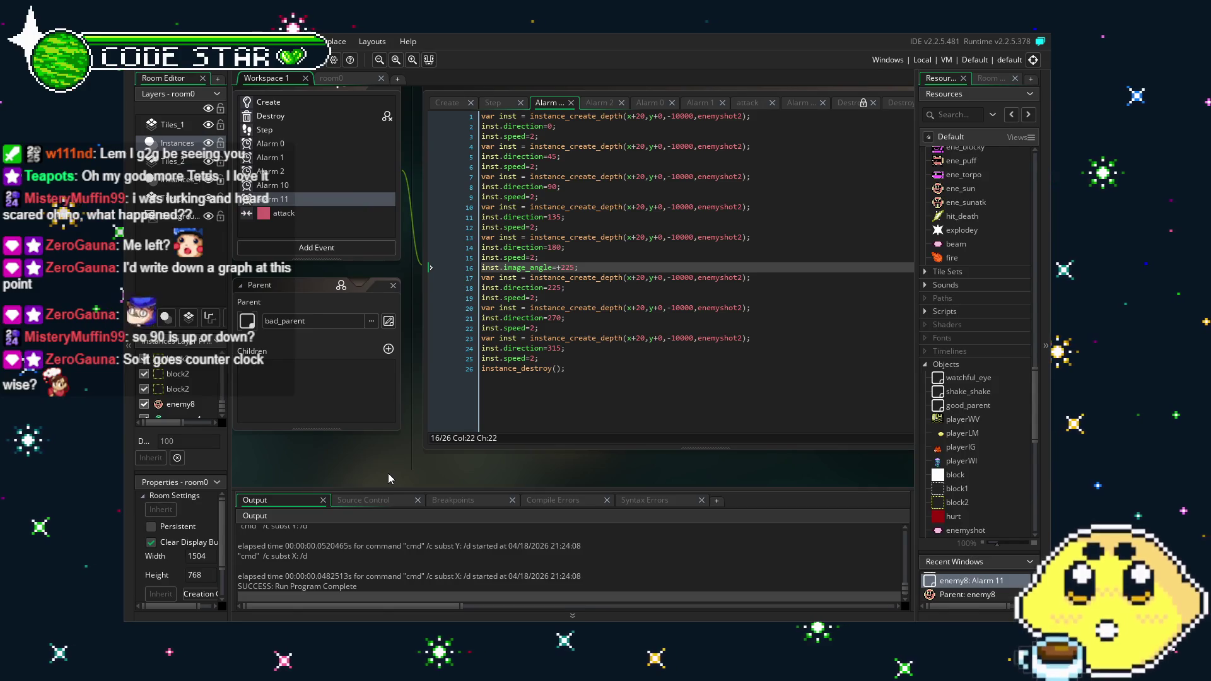
{"action": "left_click", "coordinate": [566, 347]}
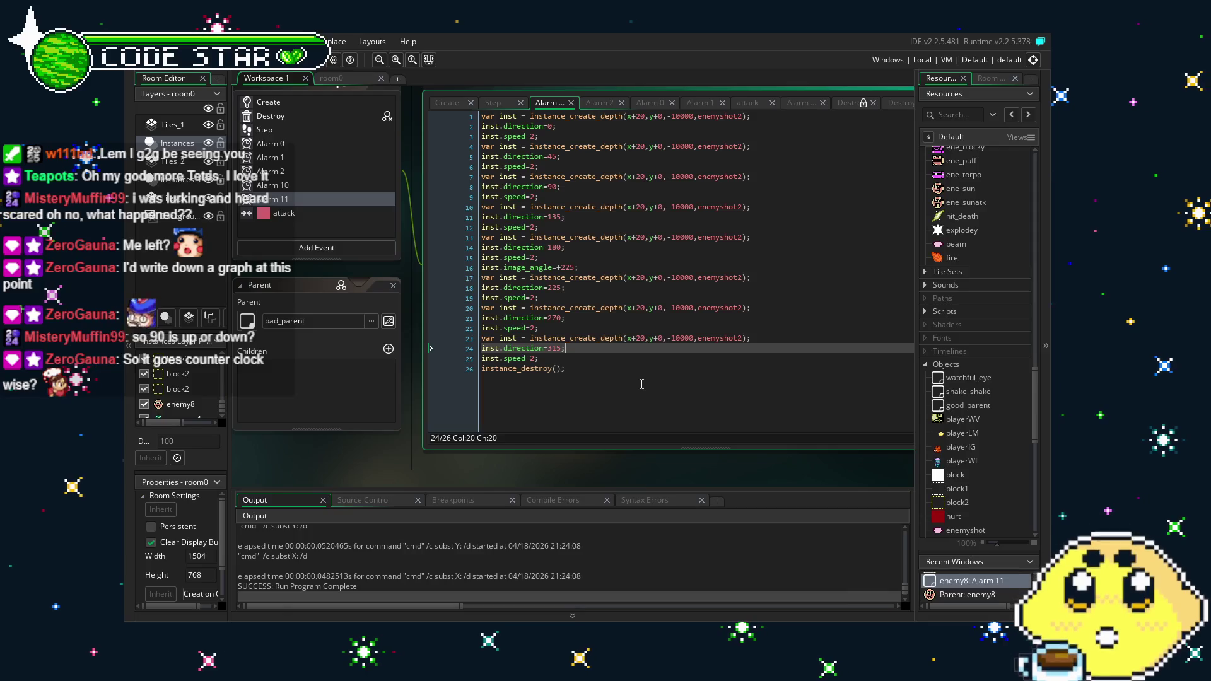
{"action": "left_click", "coordinate": [615, 267]}
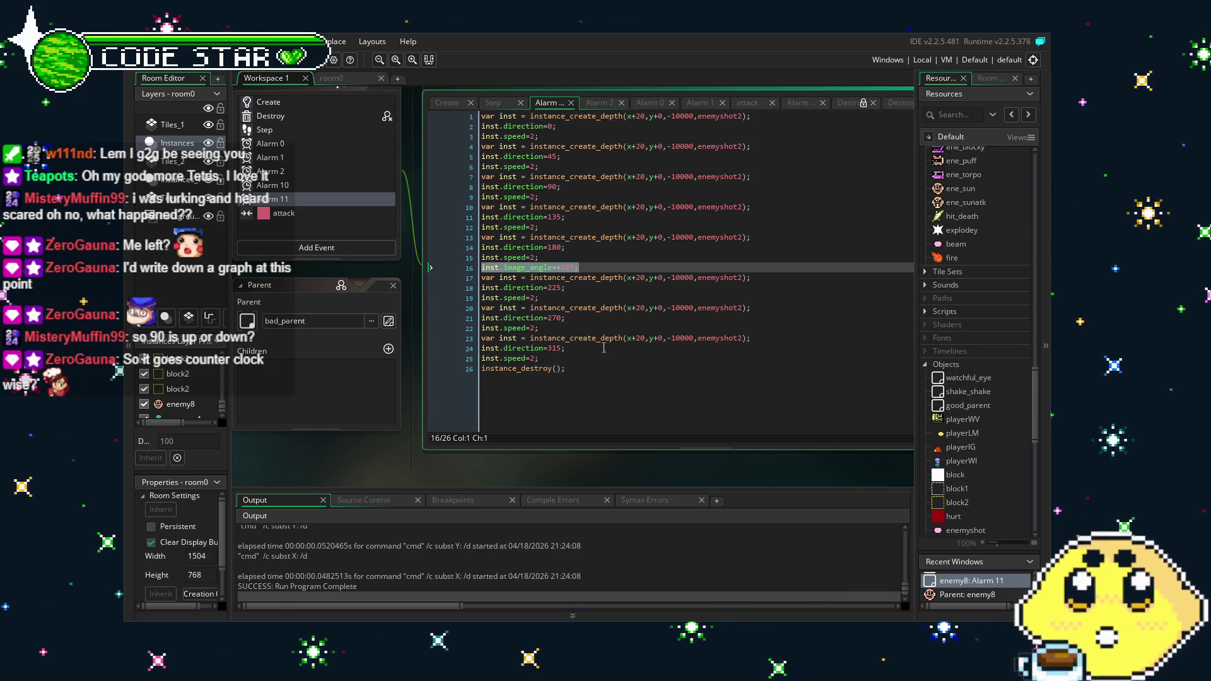
{"action": "left_click", "coordinate": [595, 416]}
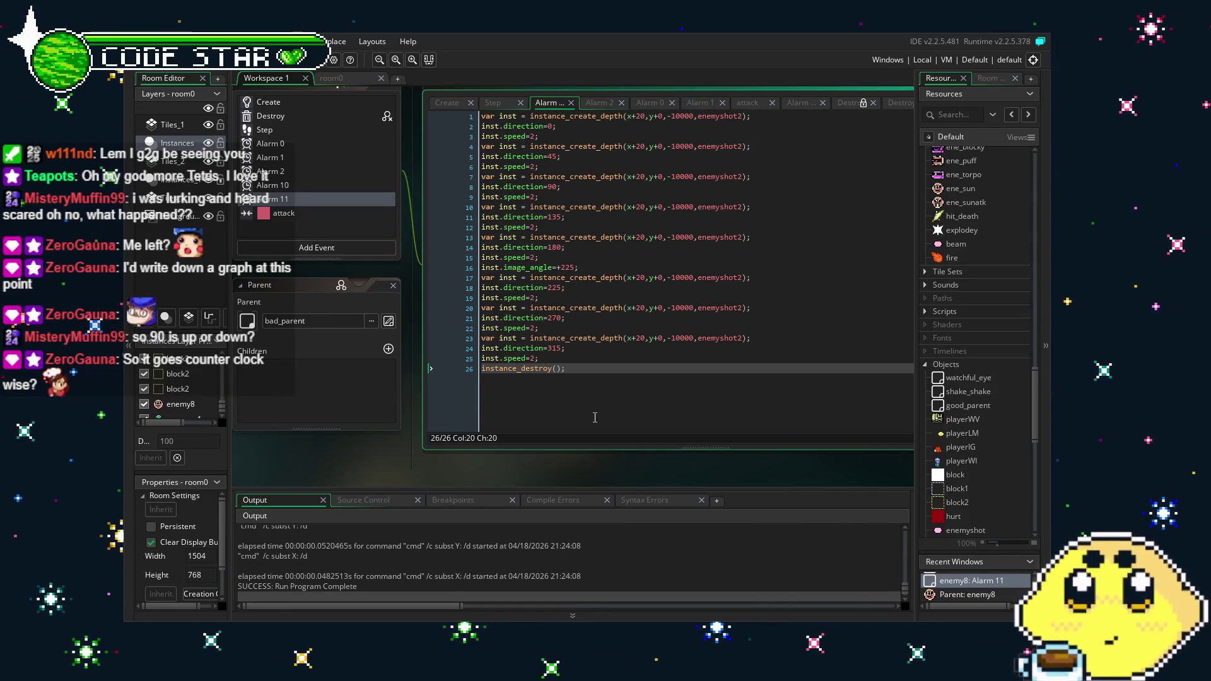
{"action": "left_click", "coordinate": [558, 299]}
{"action": "key", "text": "Return"}
{"action": "type", "text": "inst.image_angle=+270;"}
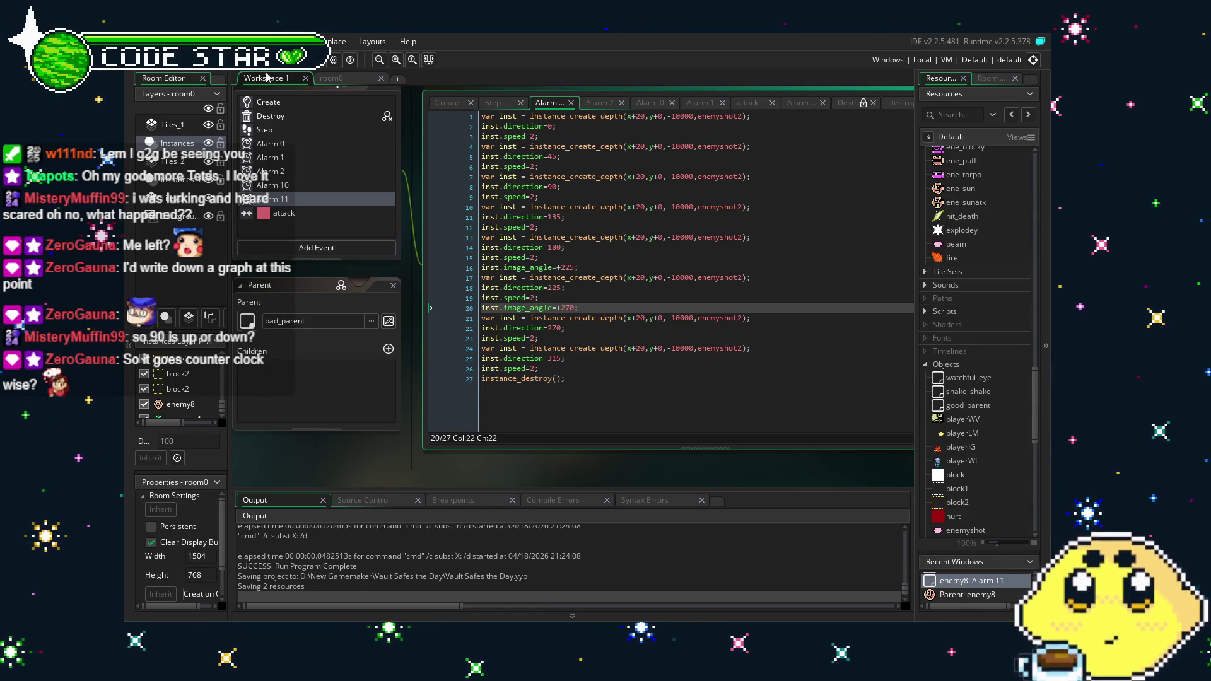
{"action": "key", "text": "F5"}
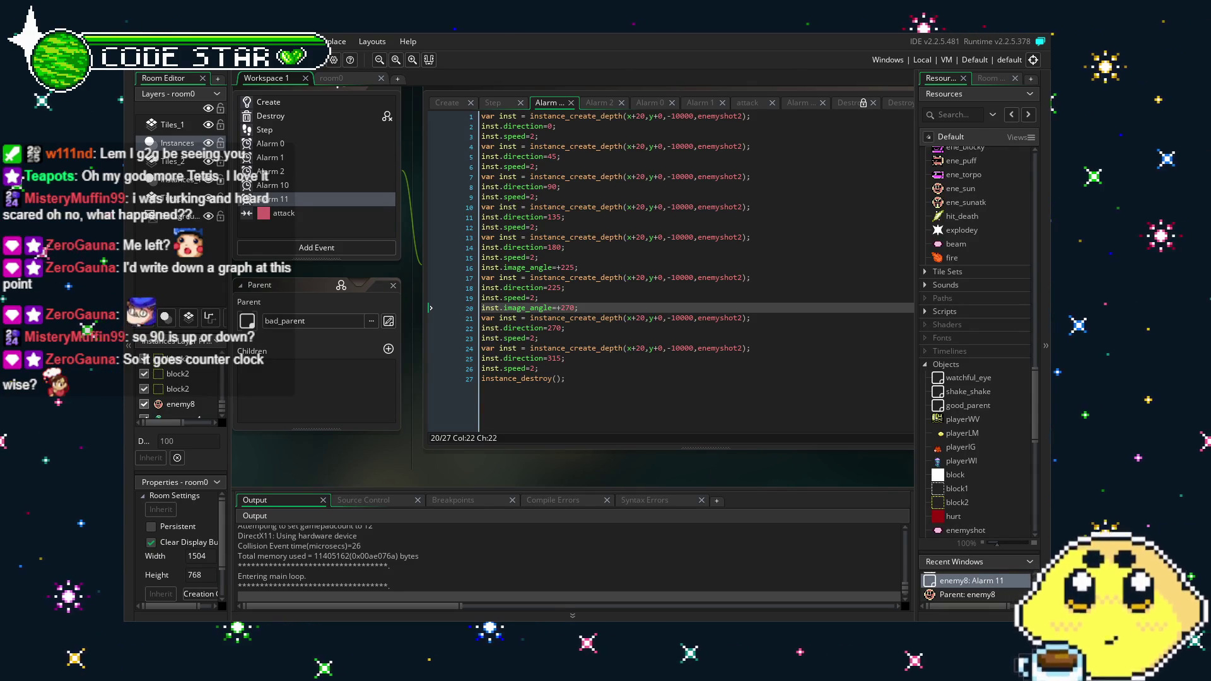
{"action": "key", "text": "Right"}
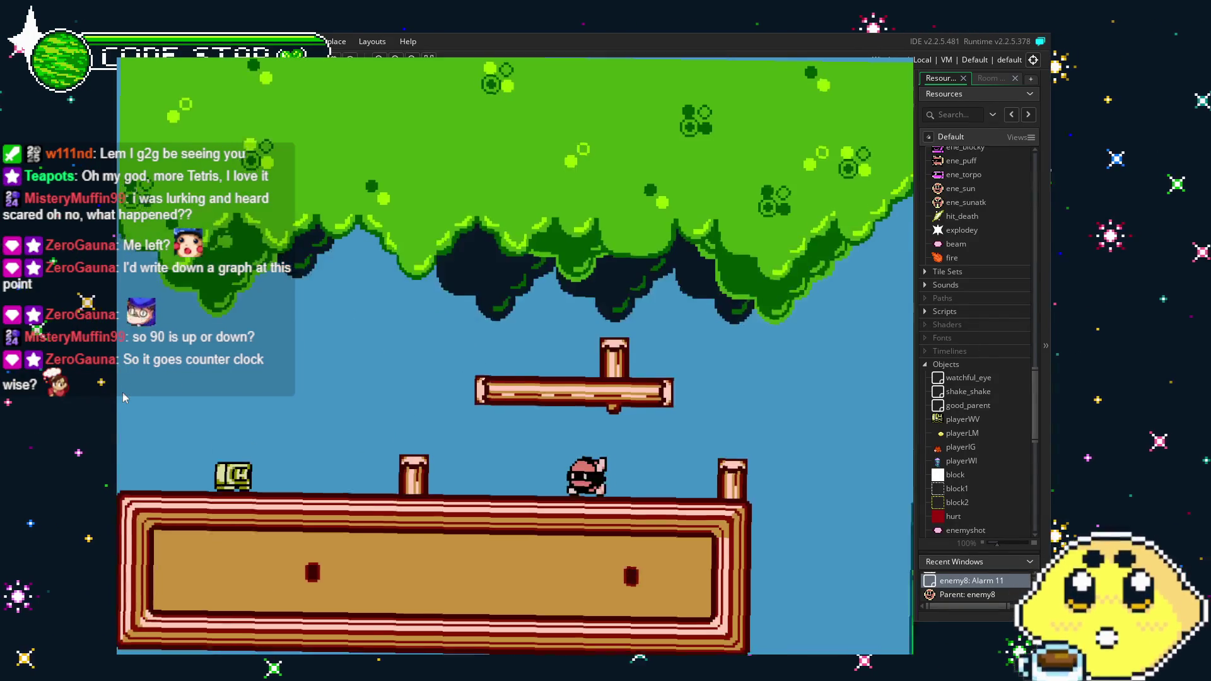
Run and jump the player right up the log staircase, then close the game.
{"action": "key", "text": "Right"}
{"action": "key", "text": "Up"}
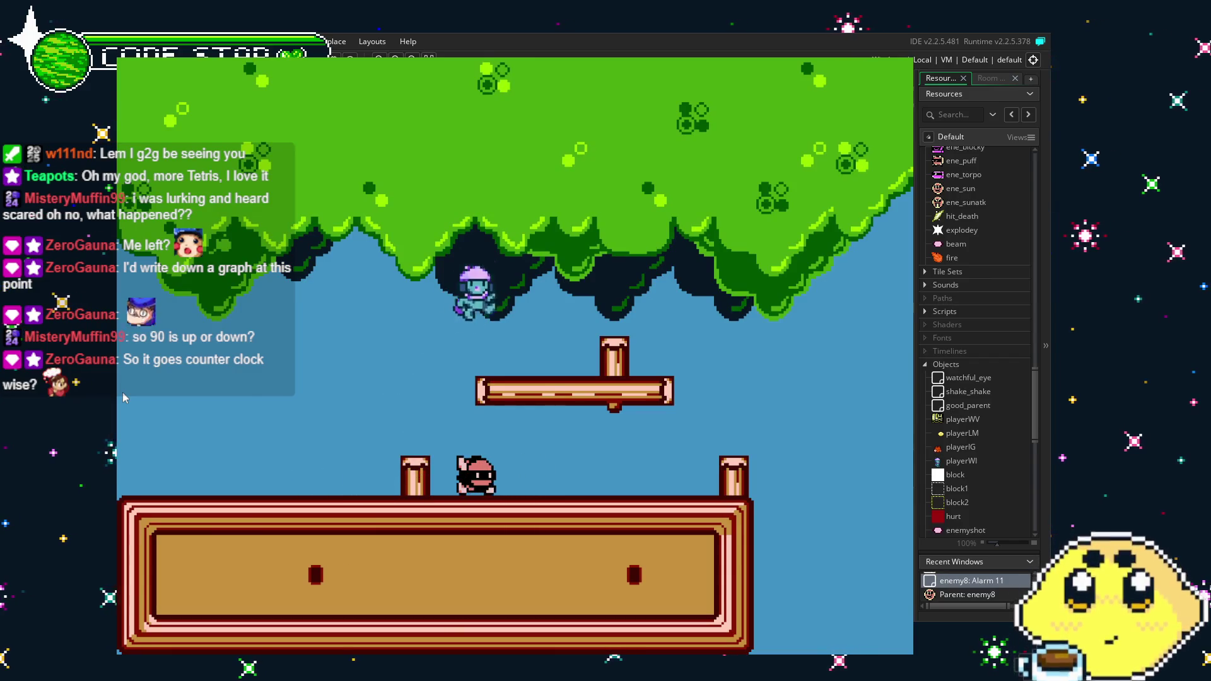
{"action": "key", "text": "Right"}
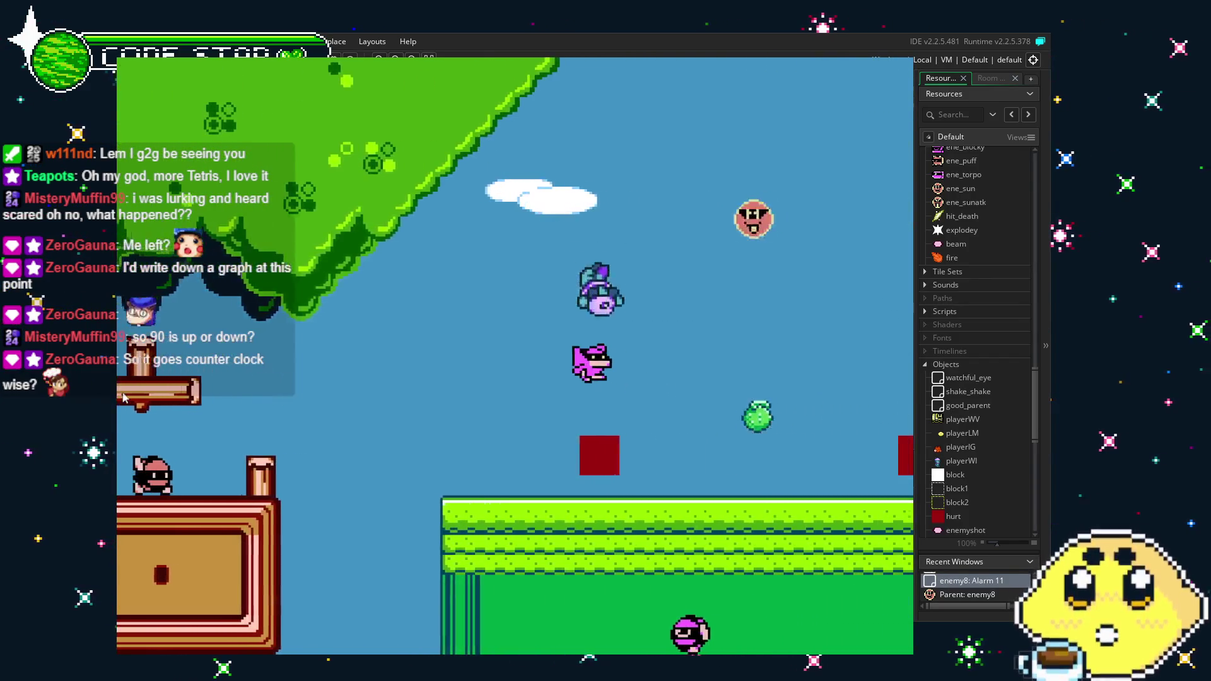
{"action": "key", "text": "Right"}
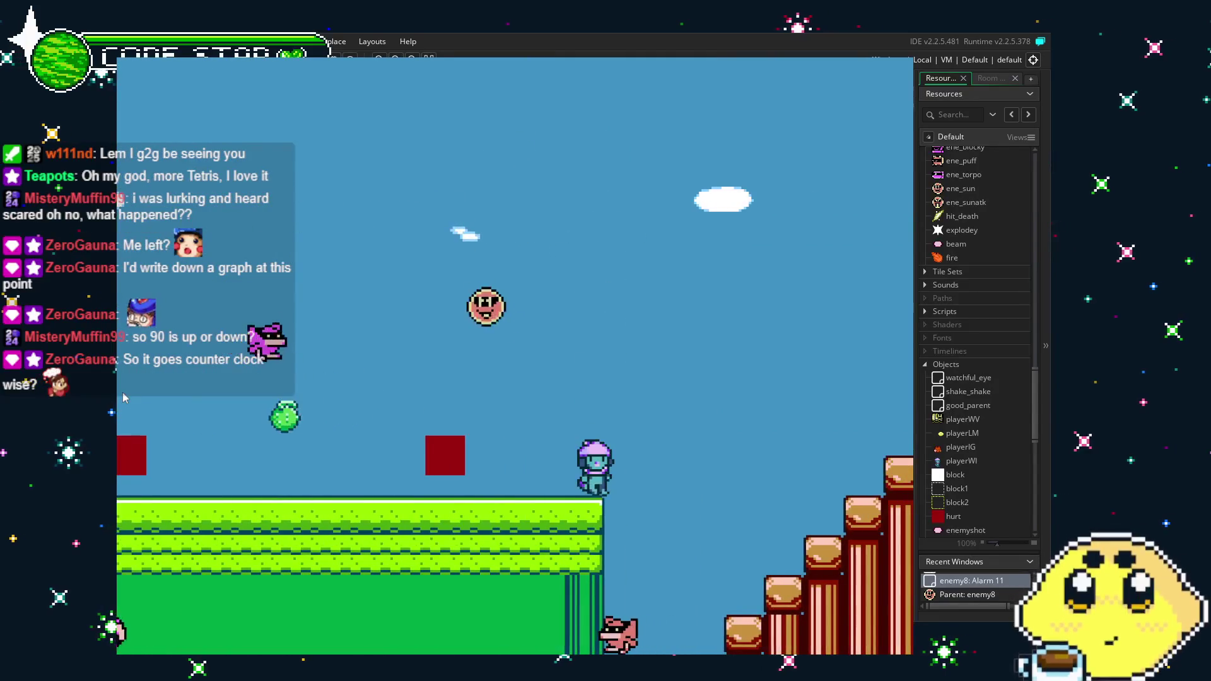
{"action": "key", "text": "Right"}
{"action": "key", "text": "Right"}
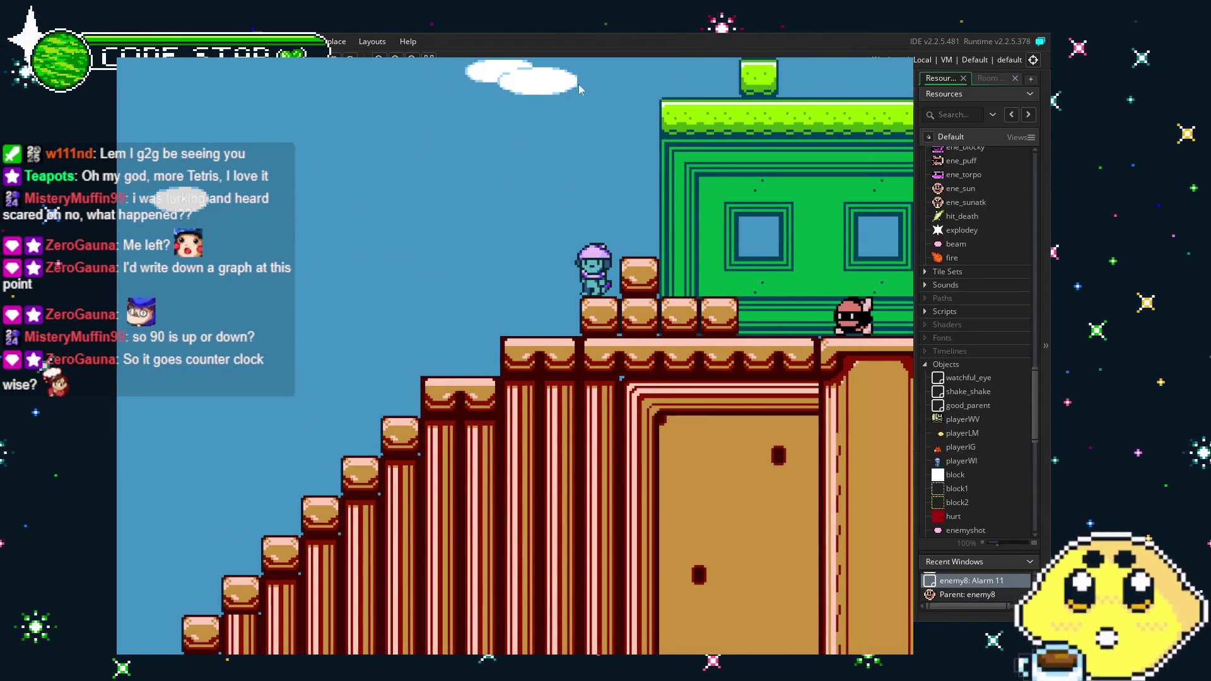
{"action": "key", "text": "Escape"}
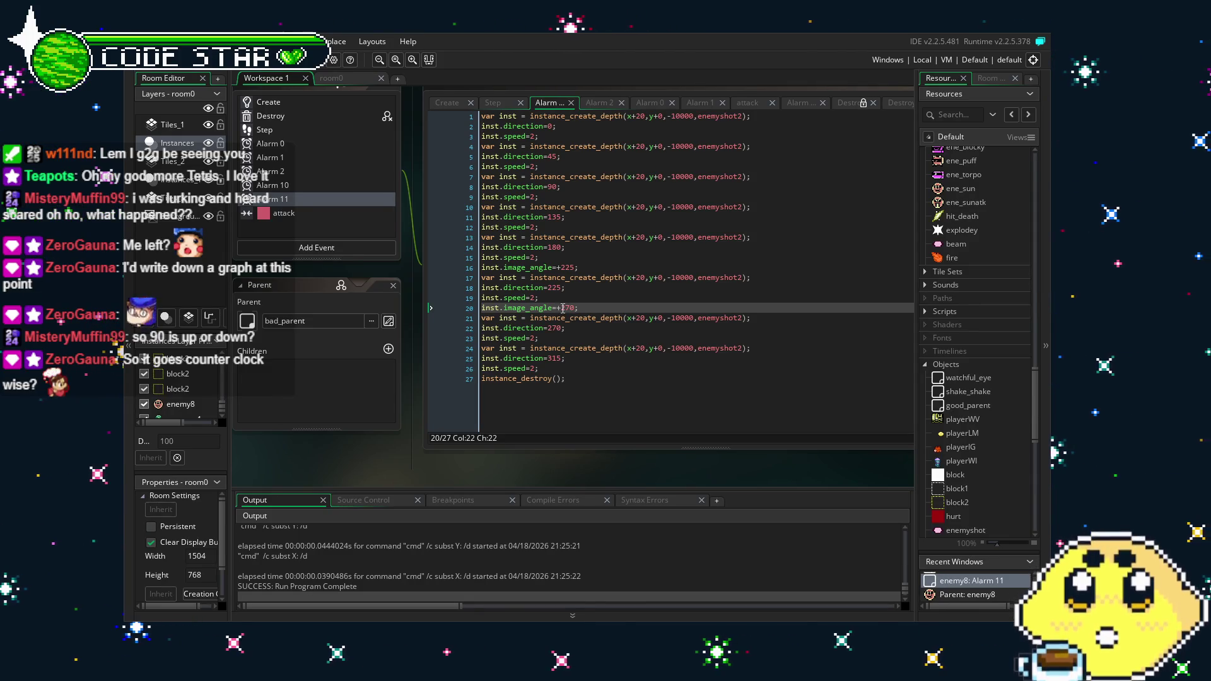
Change the 225° shot's angle on line 20 from 270 to 180 and rerun the game.
{"action": "double_click", "coordinate": [562, 308]}
{"action": "type", "text": "180"}
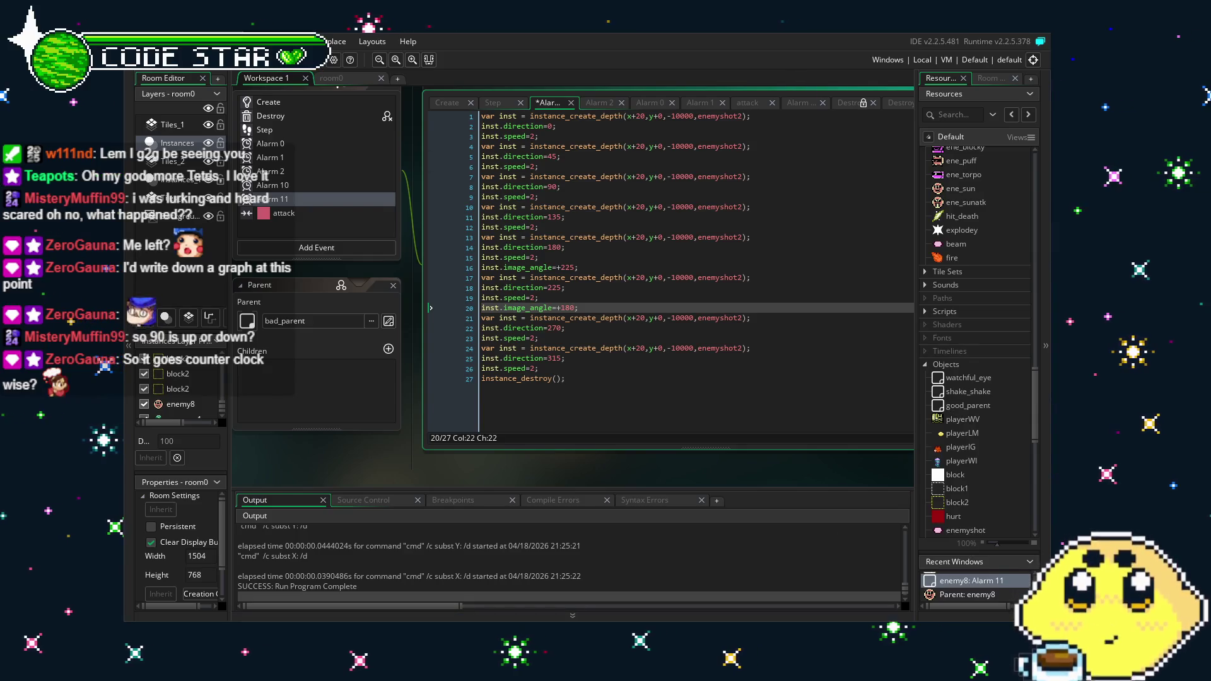
{"action": "key", "text": "F5"}
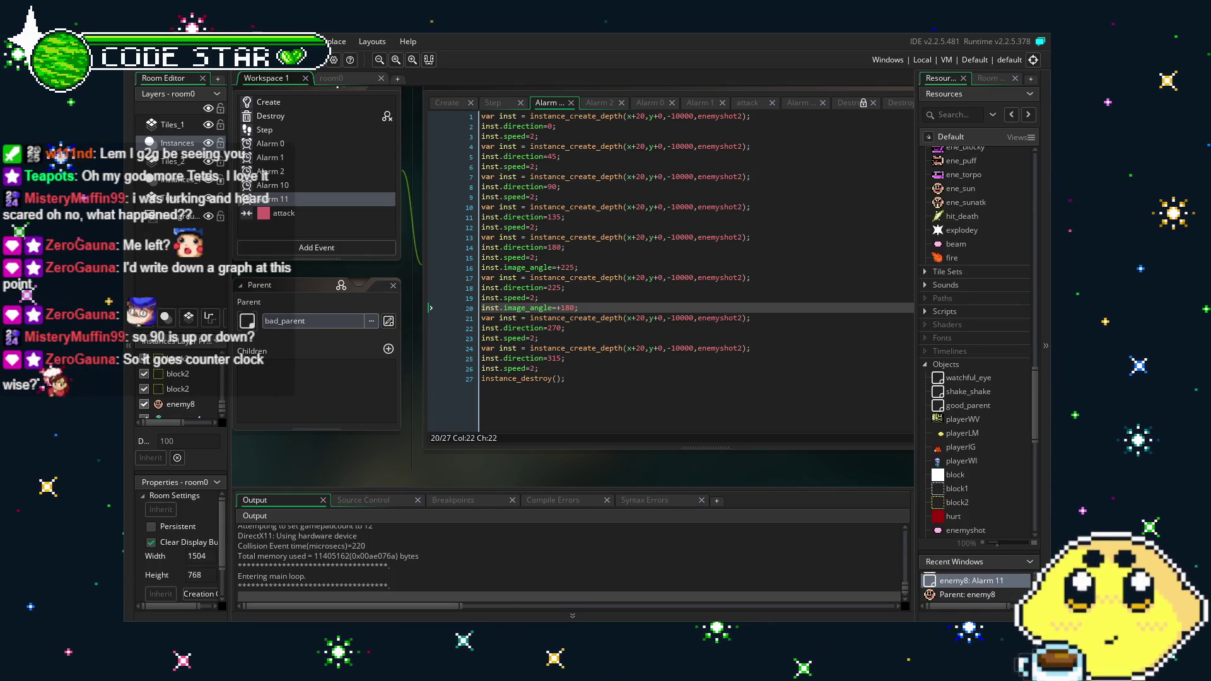
{"action": "key", "text": "Right"}
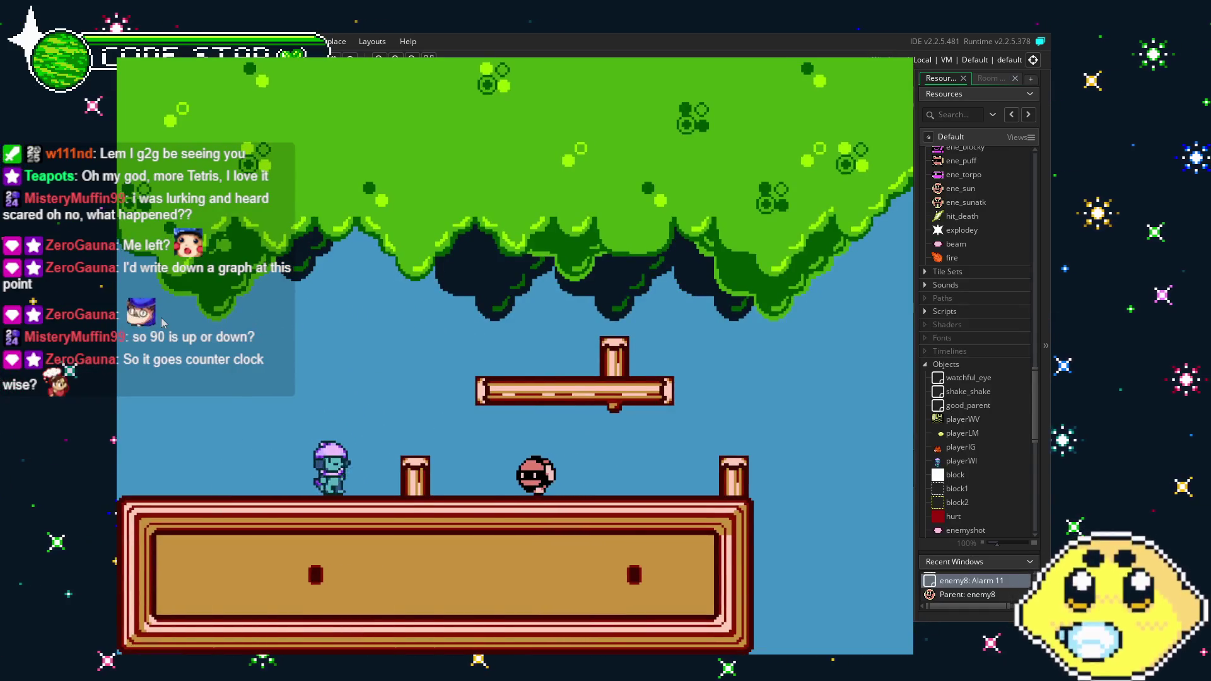
Play right past the enemies and trees, back down the staircase, then close the game.
{"action": "key", "text": "space"}
{"action": "key", "text": "Right"}
{"action": "key", "text": "Right"}
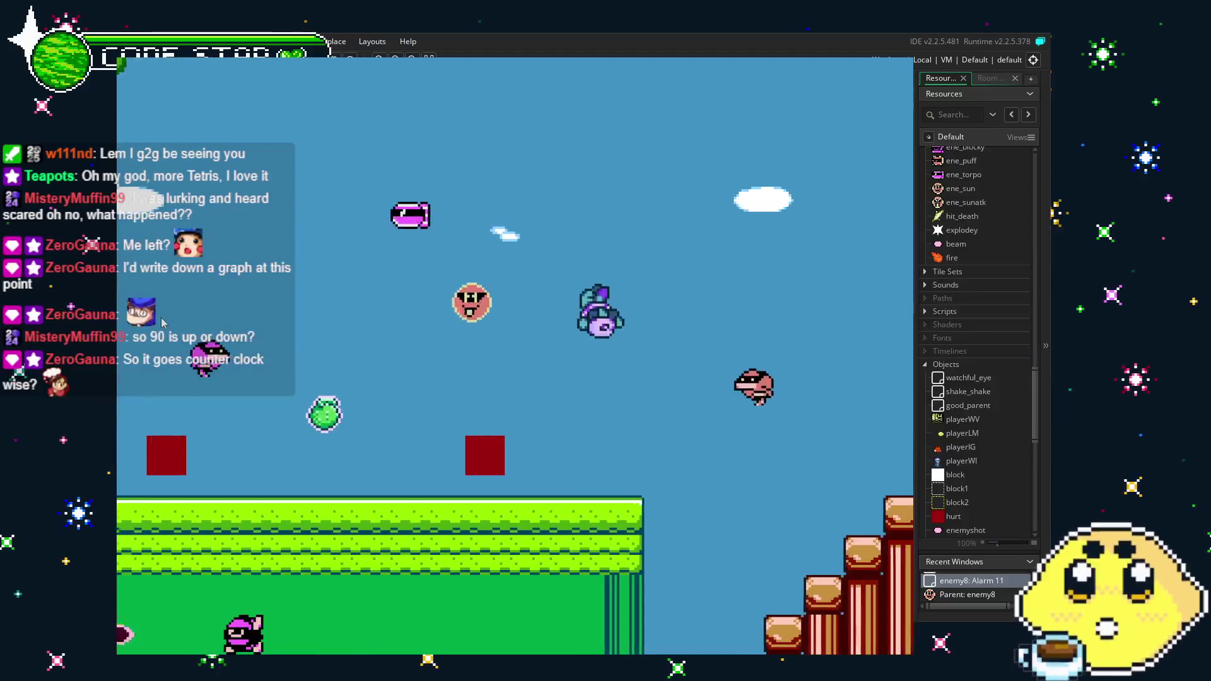
{"action": "key", "text": "Right"}
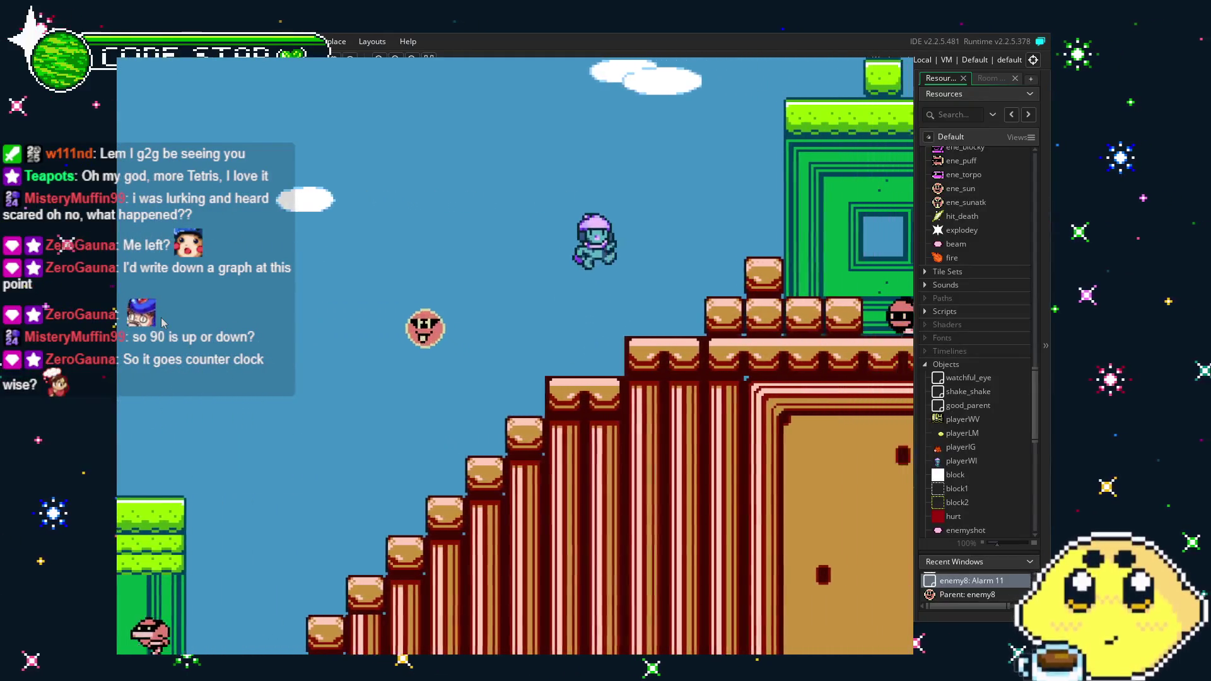
{"action": "key", "text": "Right"}
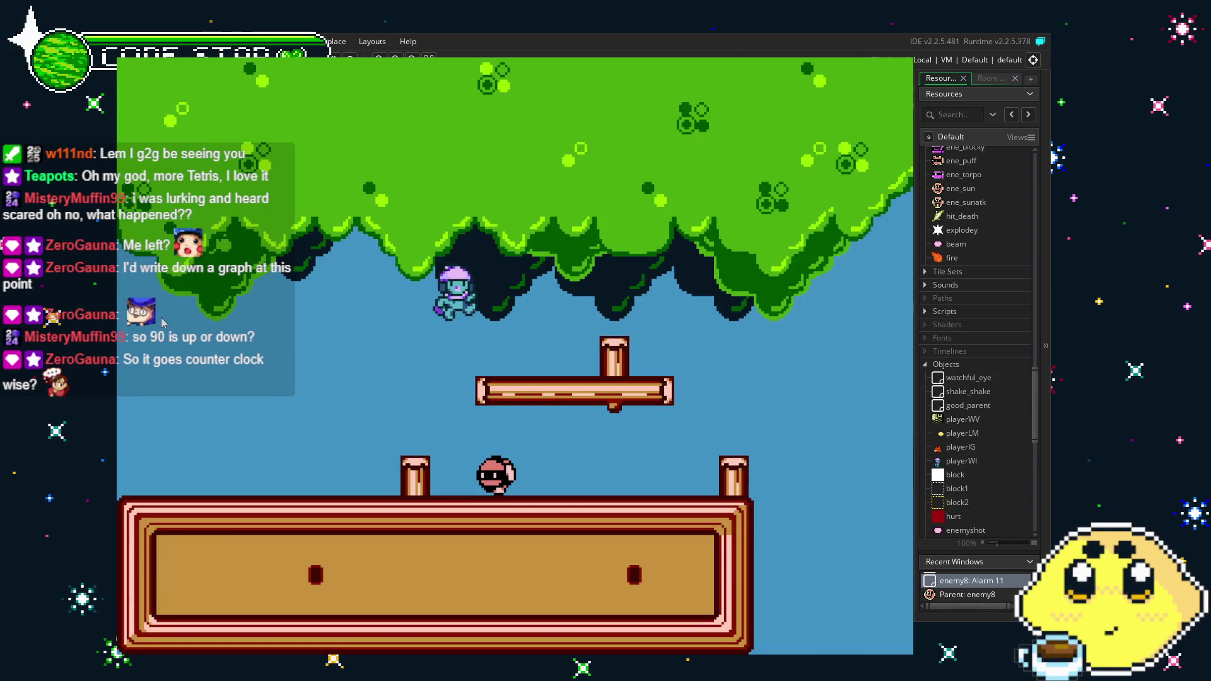
{"action": "key", "text": "Right"}
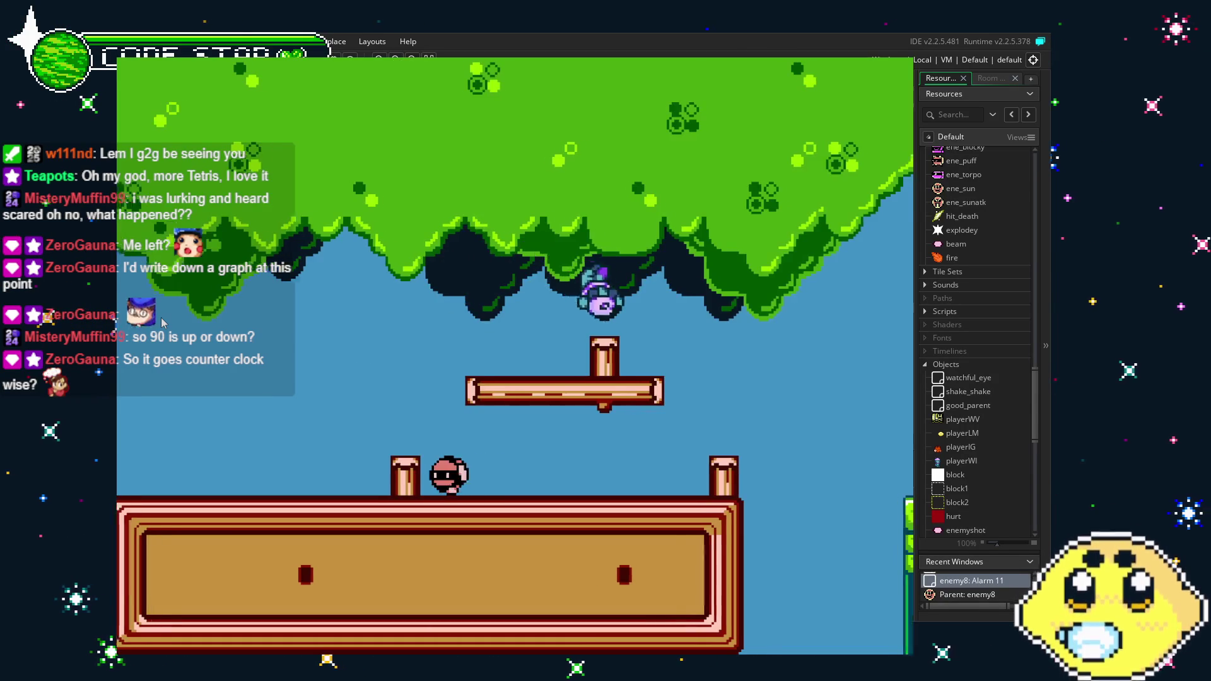
{"action": "key", "text": "Right"}
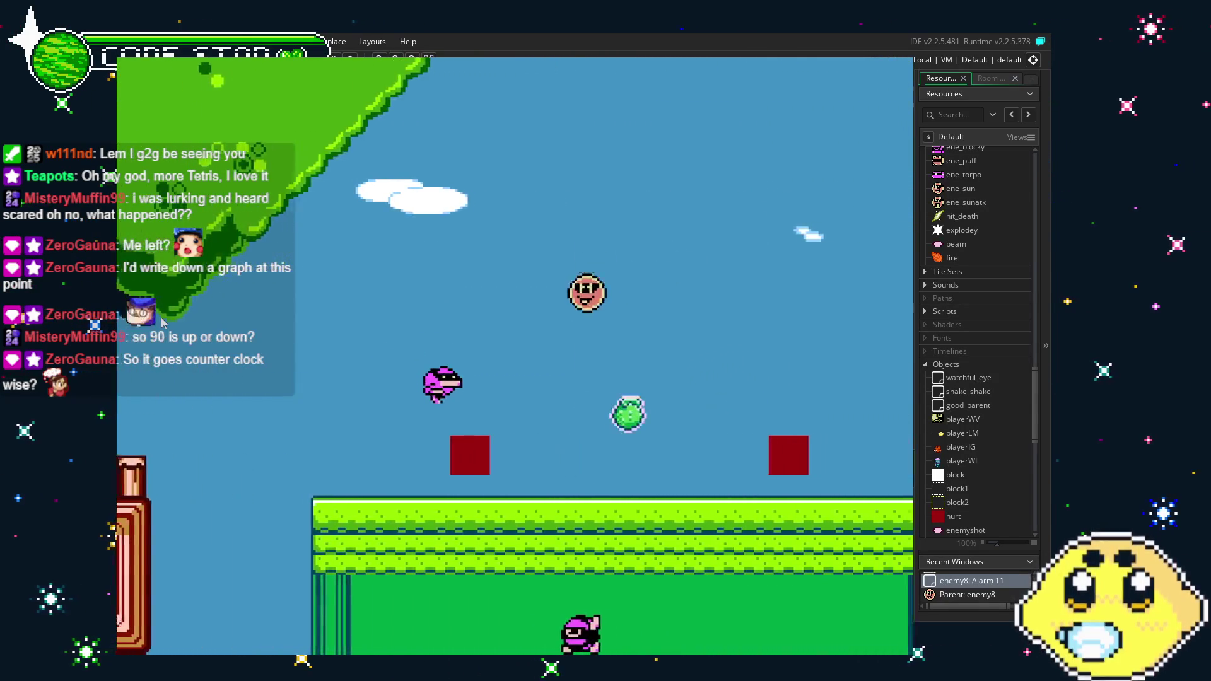
{"action": "key", "text": "Right"}
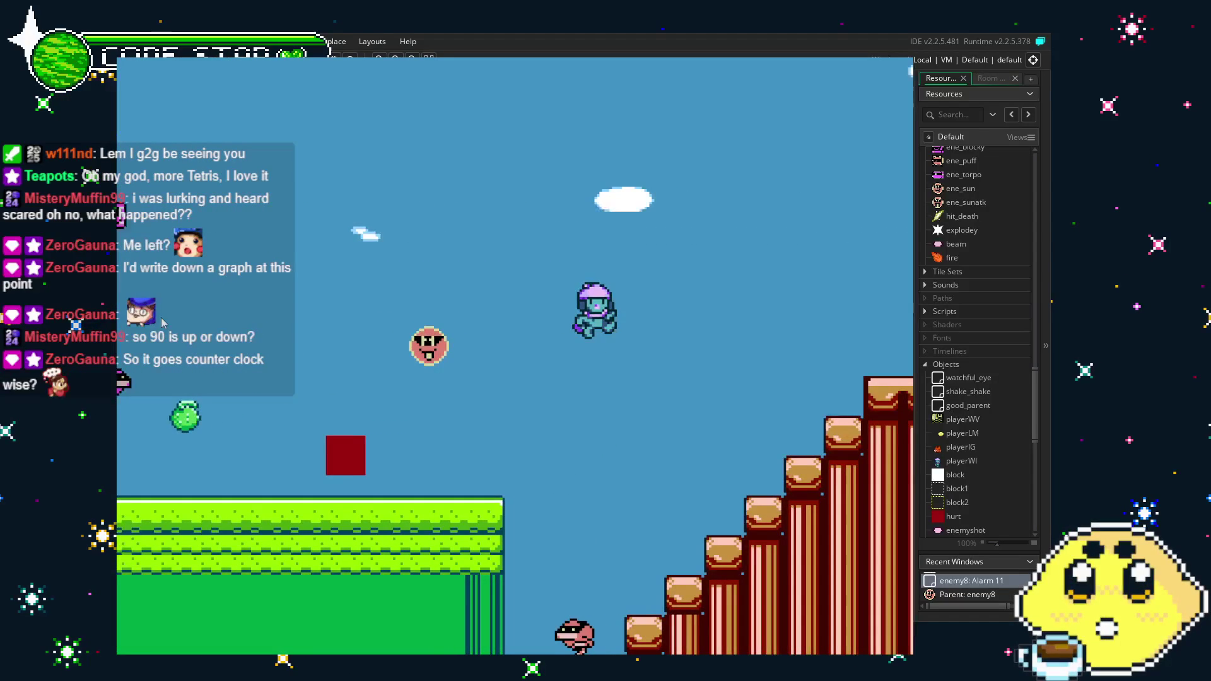
{"action": "key", "text": "Right"}
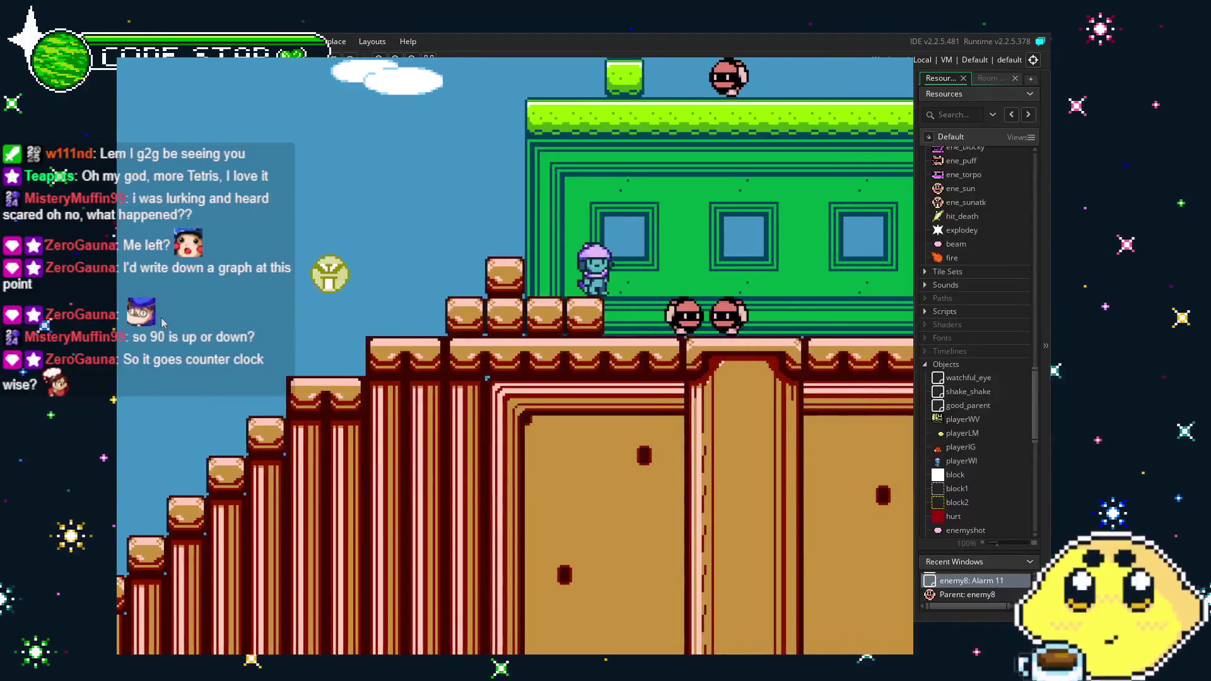
{"action": "key", "text": "Left"}
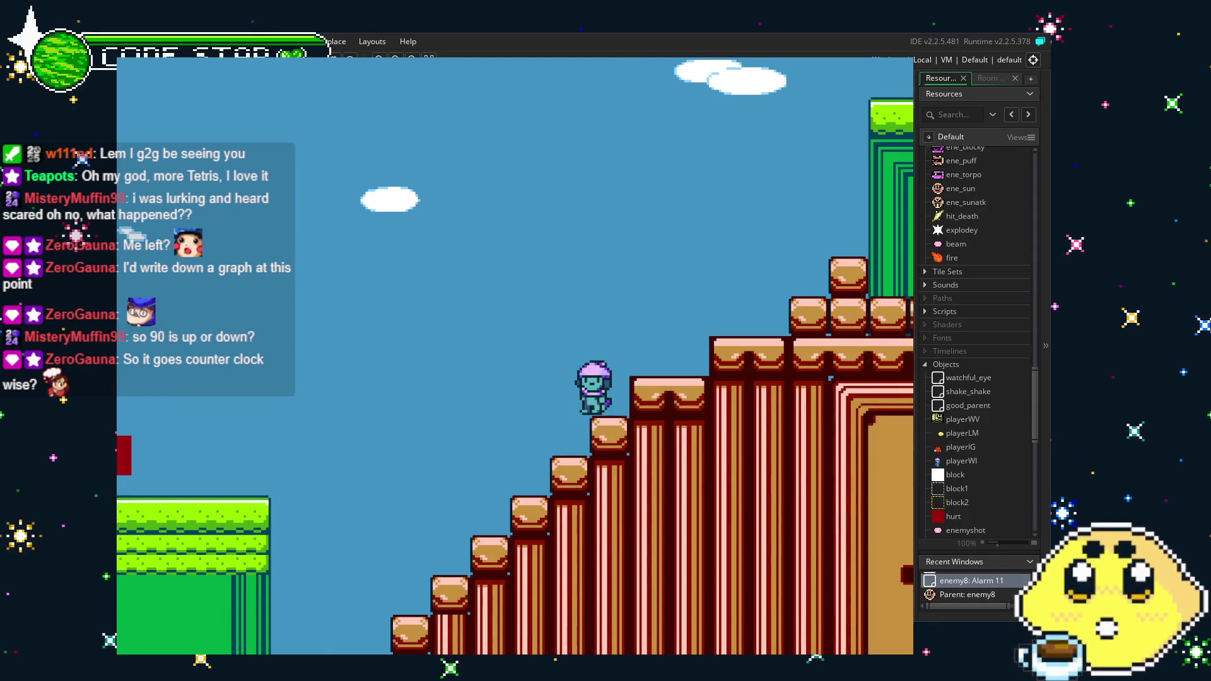
{"action": "key", "text": "Escape"}
Copy the image_angle line below the 270° shot's speed line and set it to +135.
{"action": "left_click", "coordinate": [576, 322]}
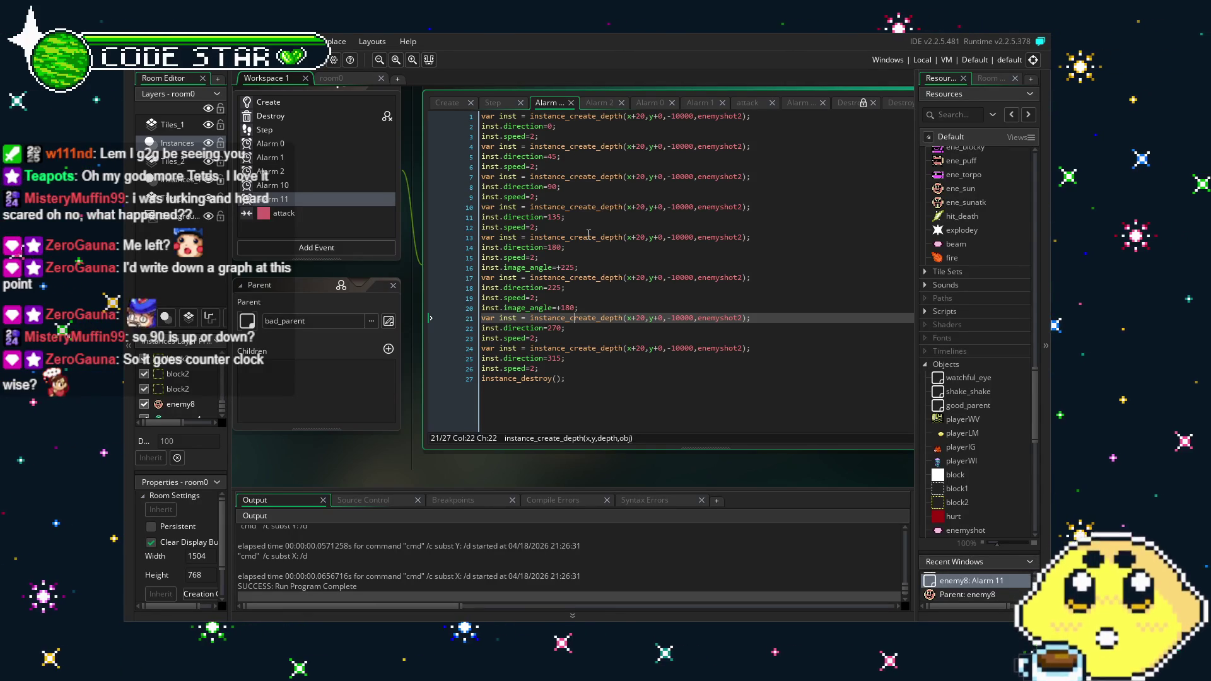
{"action": "left_click", "coordinate": [556, 338]}
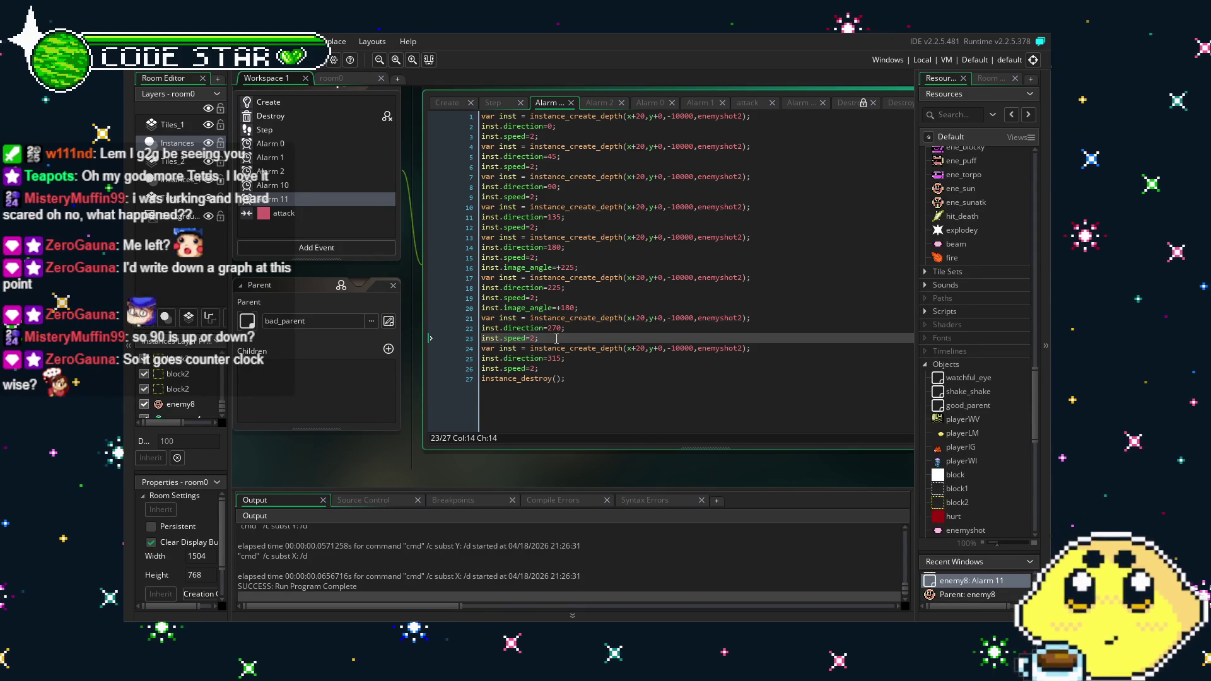
{"action": "key", "text": "Up"}
{"action": "key", "text": "Up"}
{"action": "key", "text": "Up"}
{"action": "key", "text": "End"}
{"action": "key", "text": "shift+Home"}
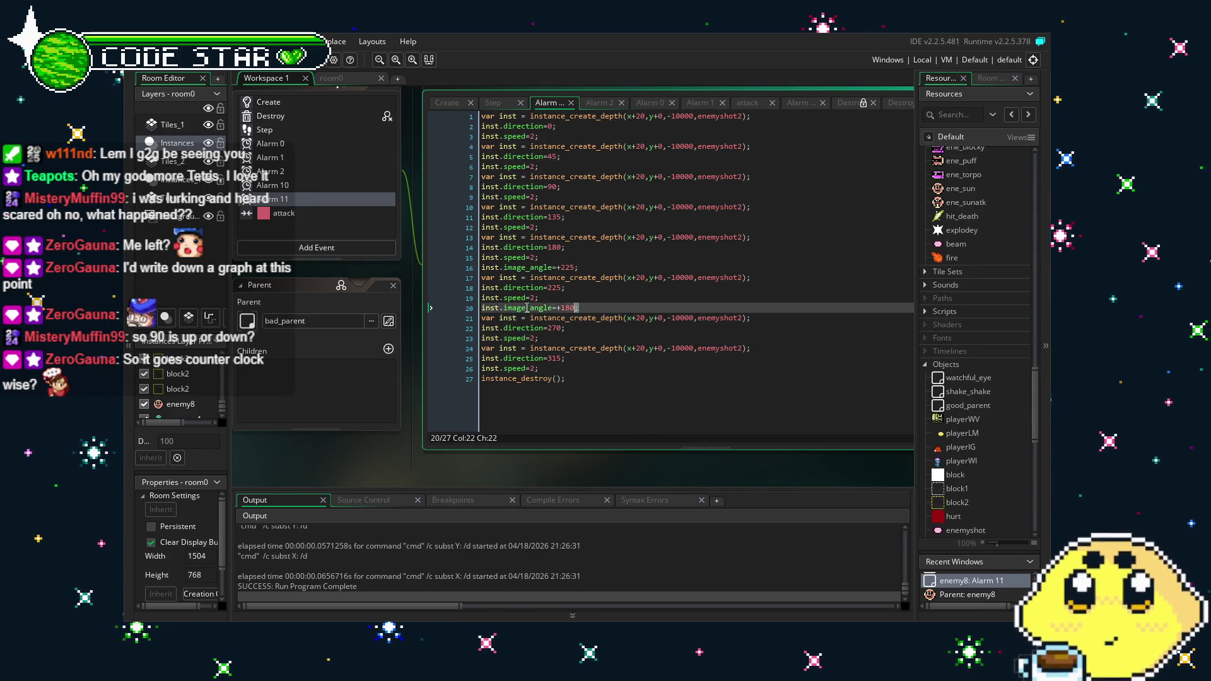
{"action": "left_click", "coordinate": [557, 340]}
{"action": "key", "text": "Return"}
{"action": "type", "text": "inst.image_angle=+180;"}
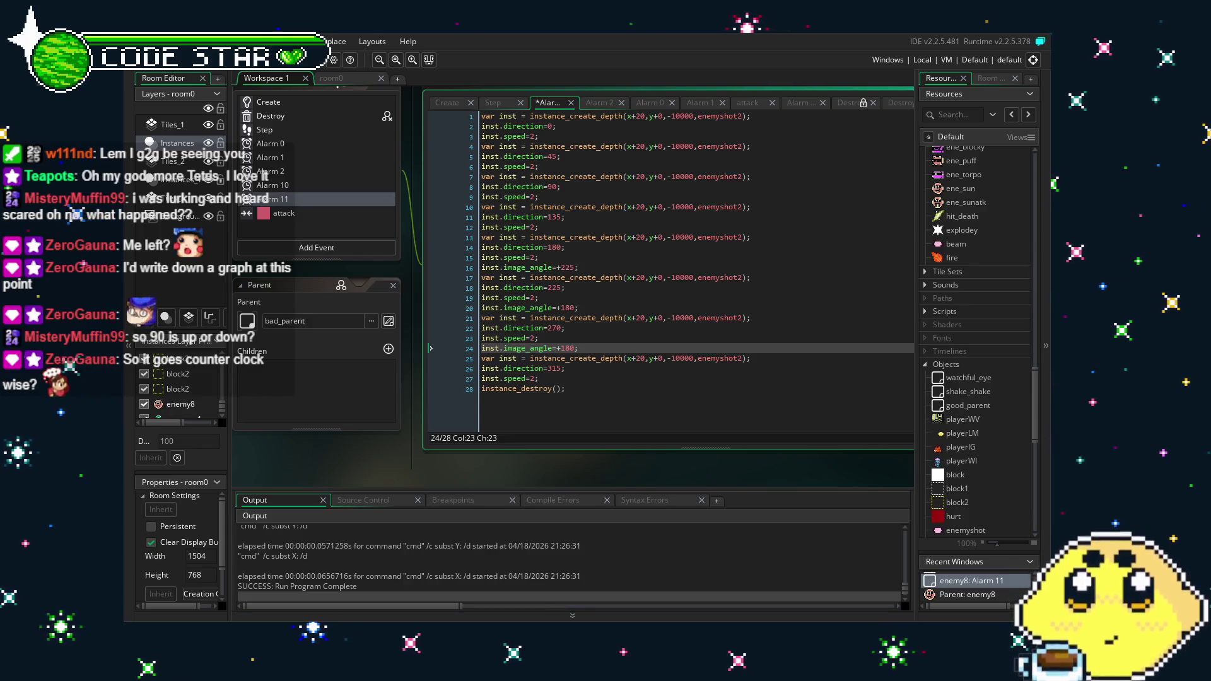
{"action": "key", "text": "Left"}
{"action": "key", "text": "BackSpace"}
{"action": "key", "text": "BackSpace"}
{"action": "key", "text": "BackSpace"}
{"action": "type", "text": "135"}
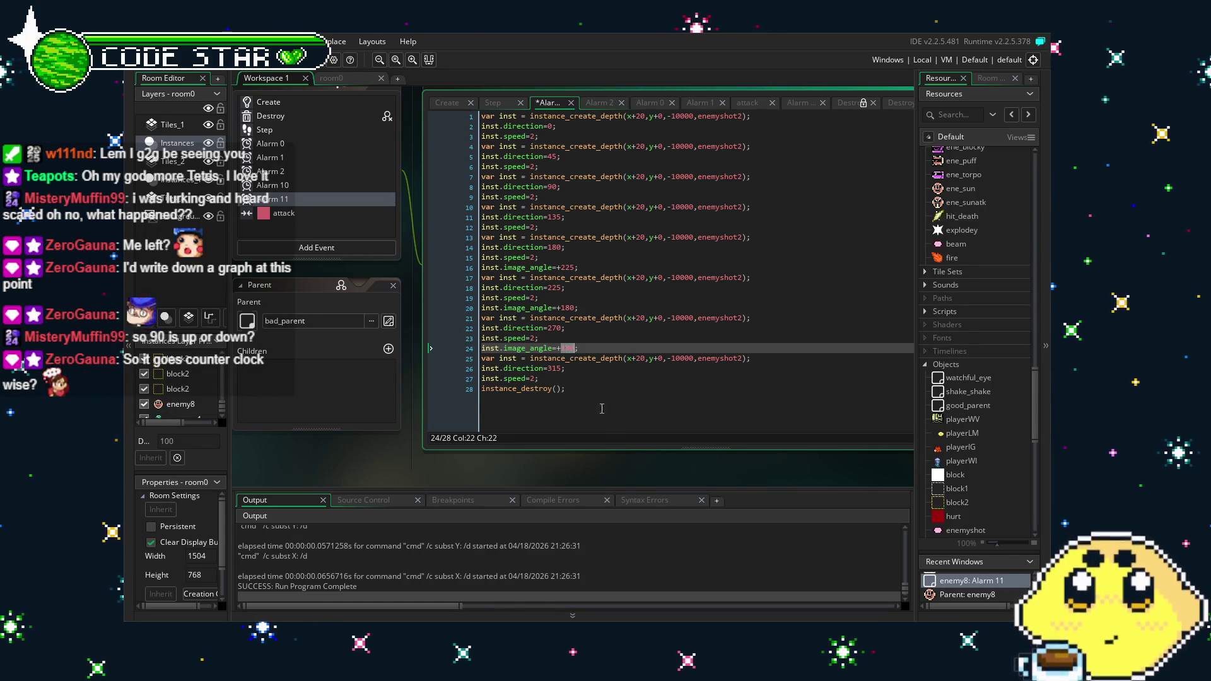
Add inst.image_angle=+90; after the 315° shot and save the project.
{"action": "left_click", "coordinate": [622, 403]}
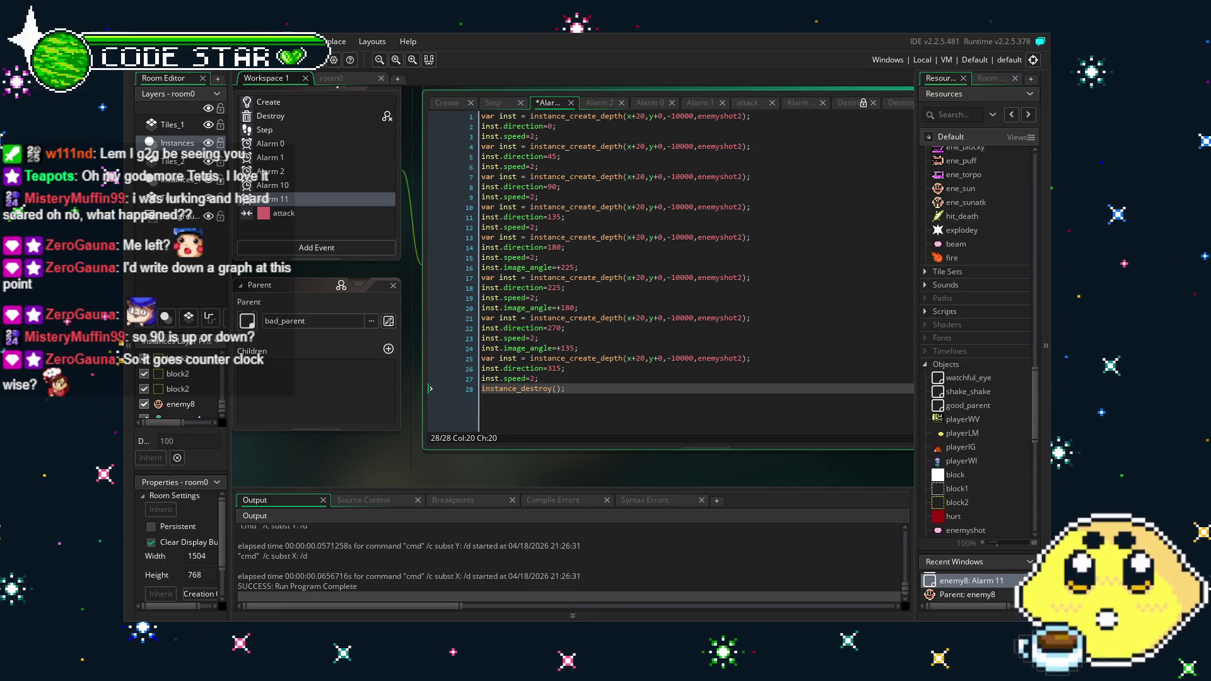
{"action": "key", "text": "Home"}
{"action": "type", "text": "inst.image_angle=+180;"}
{"action": "key", "text": "Return"}
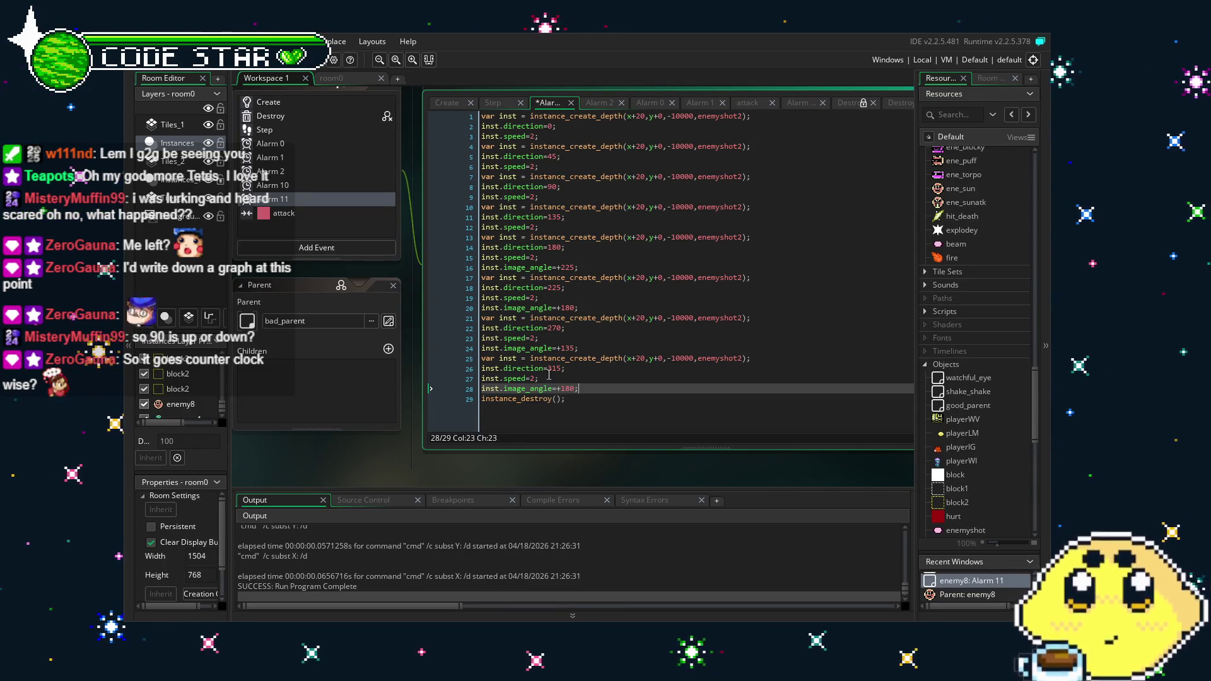
{"action": "key", "text": "BackSpace"}
{"action": "key", "text": "BackSpace"}
{"action": "key", "text": "BackSpace"}
{"action": "type", "text": "9"}
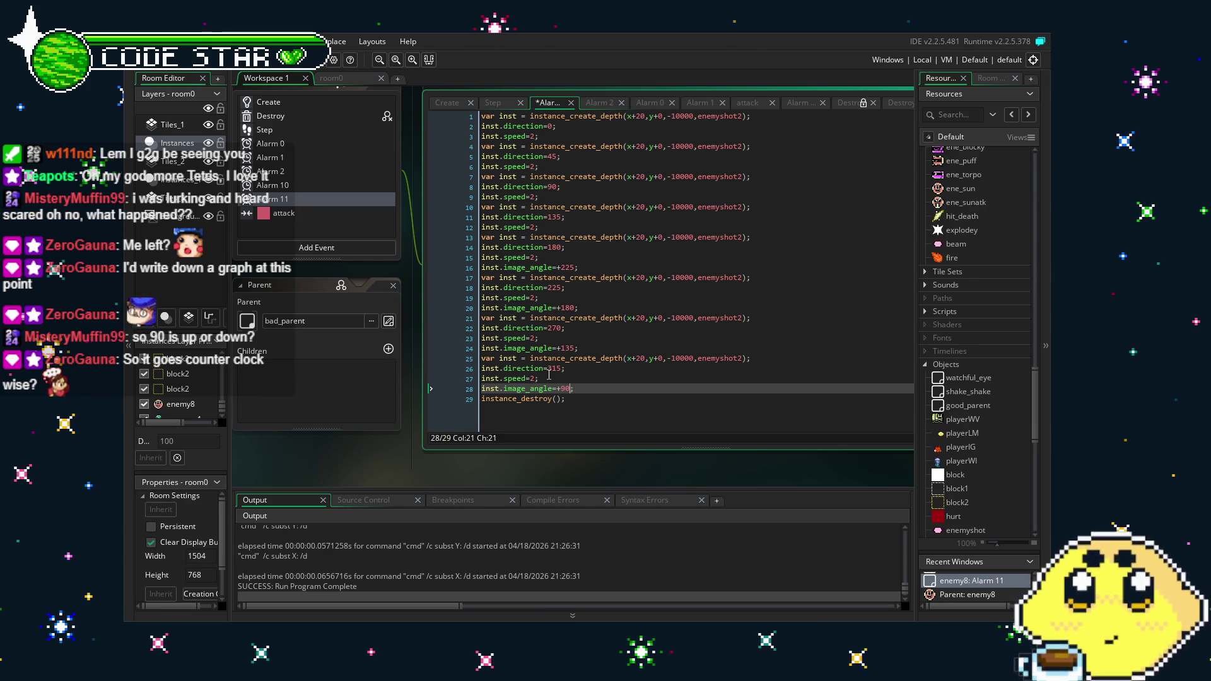
{"action": "left_click", "coordinate": [635, 426]}
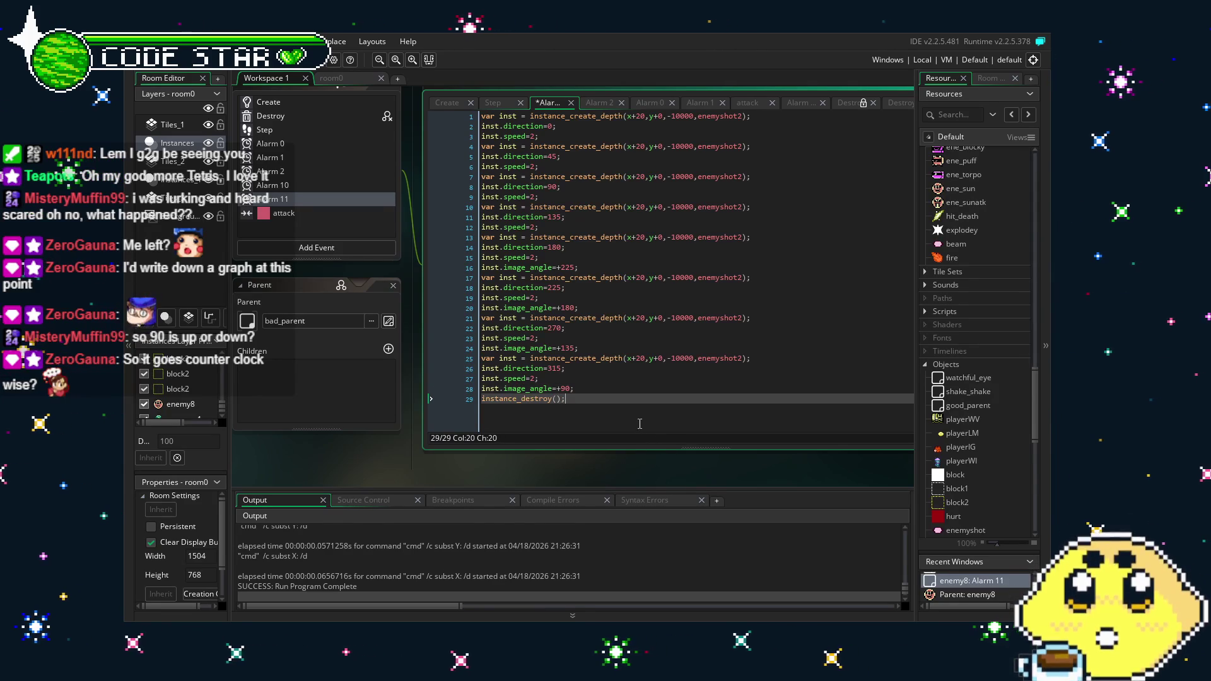
{"action": "key", "text": "ctrl+s"}
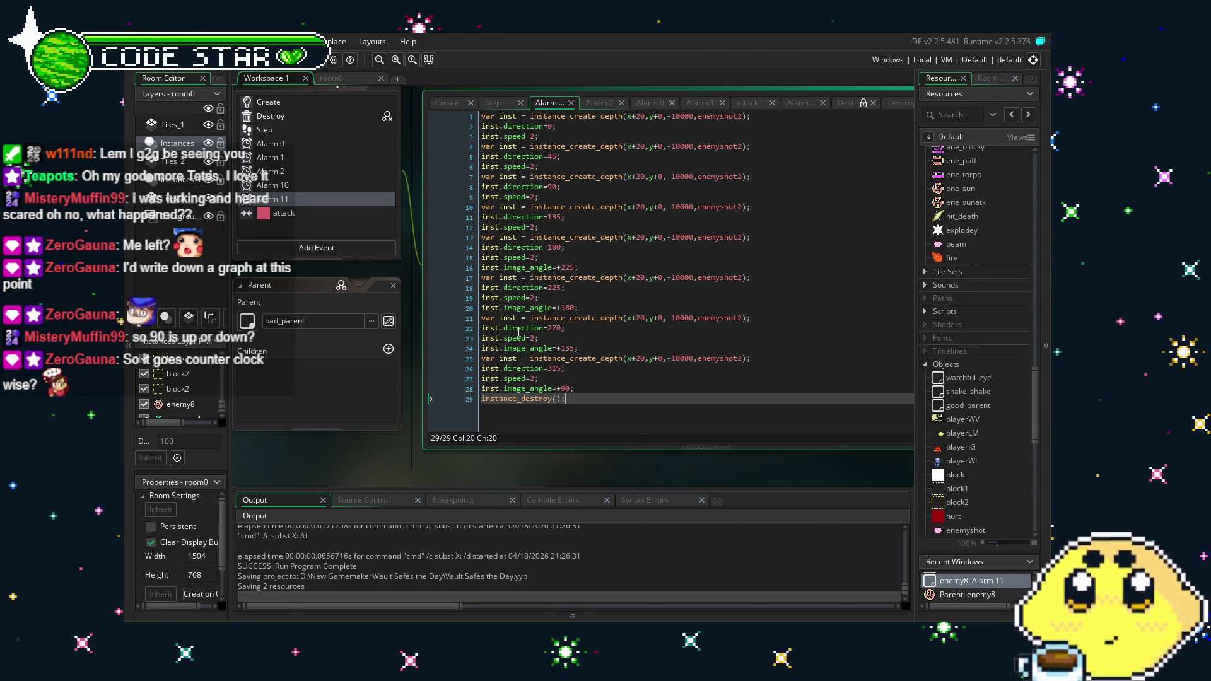
{"action": "scroll", "coordinate": [549, 300], "scroll_direction": "up", "scroll_amount": 1}
Give the 0° shot image_angle +45 and the 45° shot +90.
{"action": "left_click", "coordinate": [565, 176]}
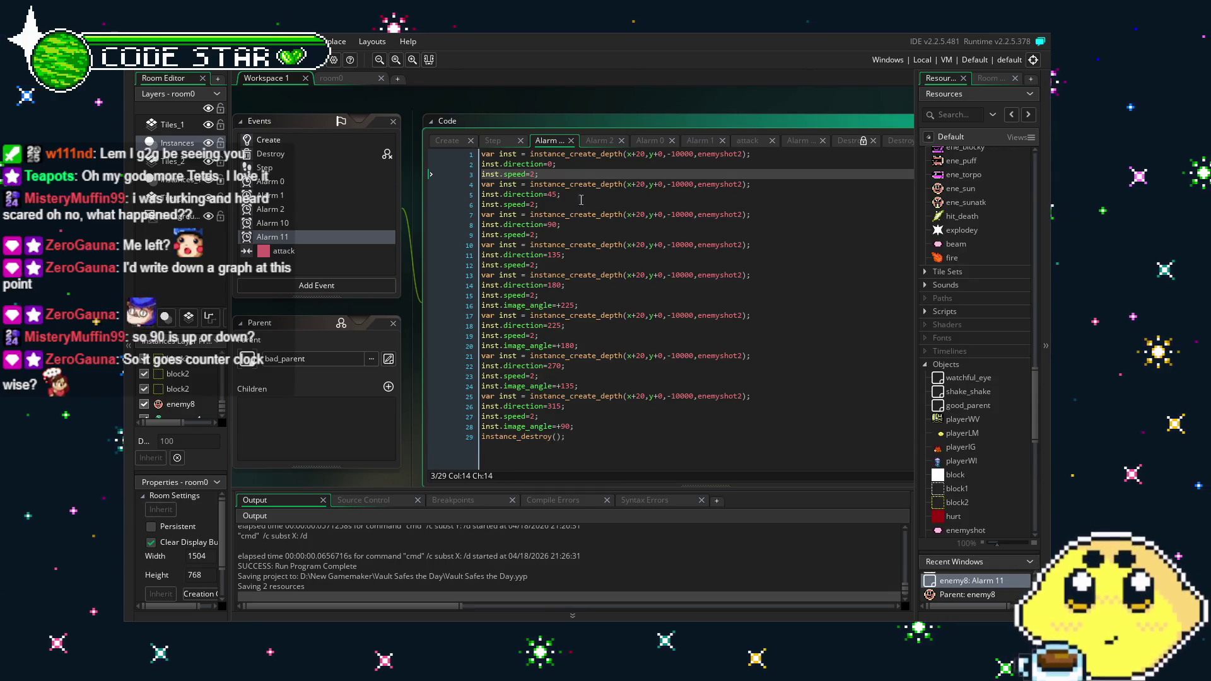
{"action": "key", "text": "Return"}
{"action": "type", "text": "inst.image_angle=+4;"}
{"action": "key", "text": "Left"}
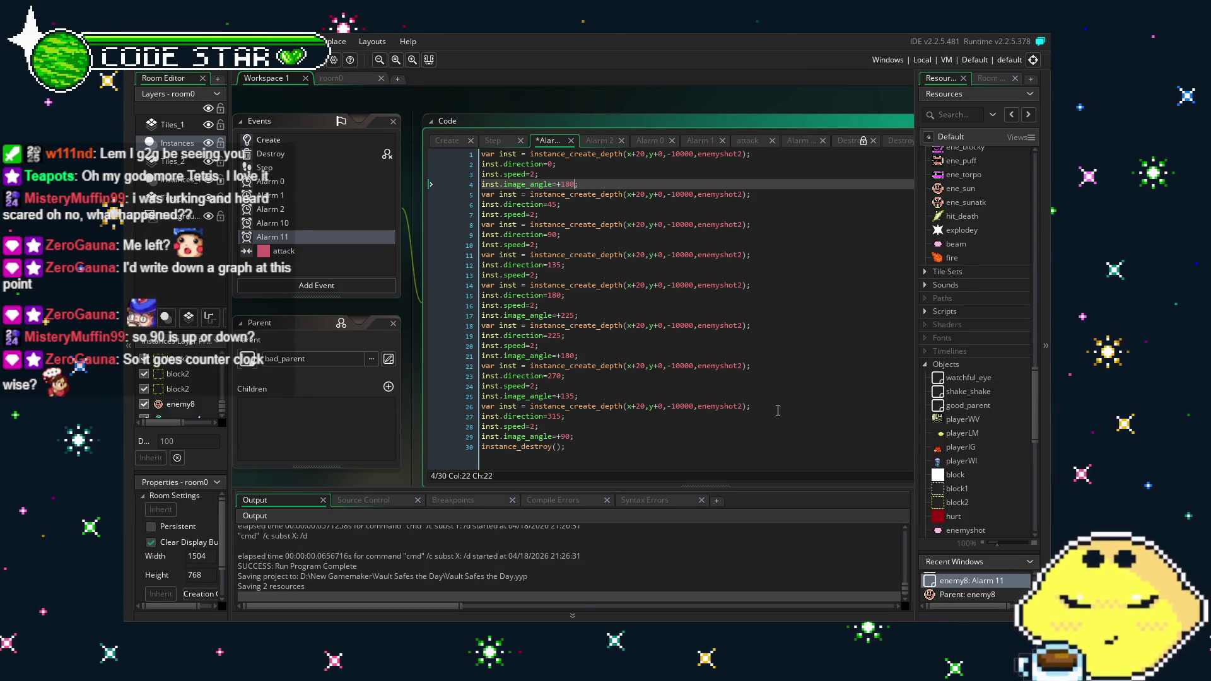
{"action": "type", "text": "5"}
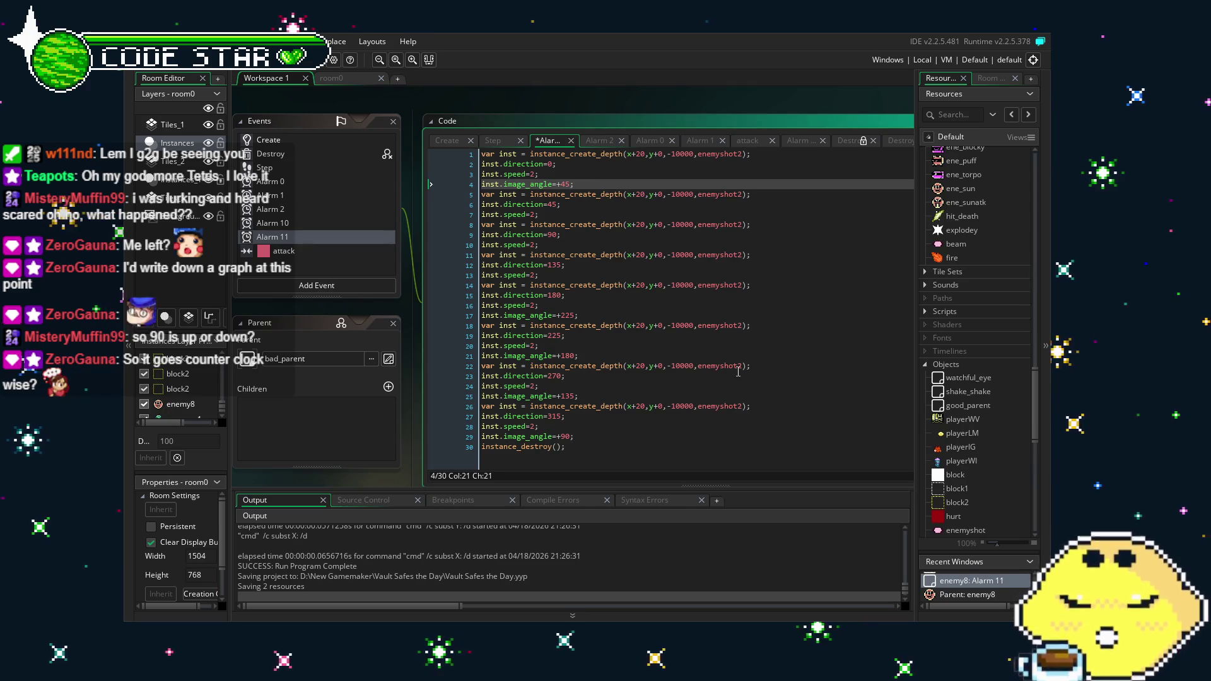
{"action": "left_click", "coordinate": [601, 214]}
{"action": "key", "text": "Return"}
{"action": "type", "text": "inst.image_angle=+180;"}
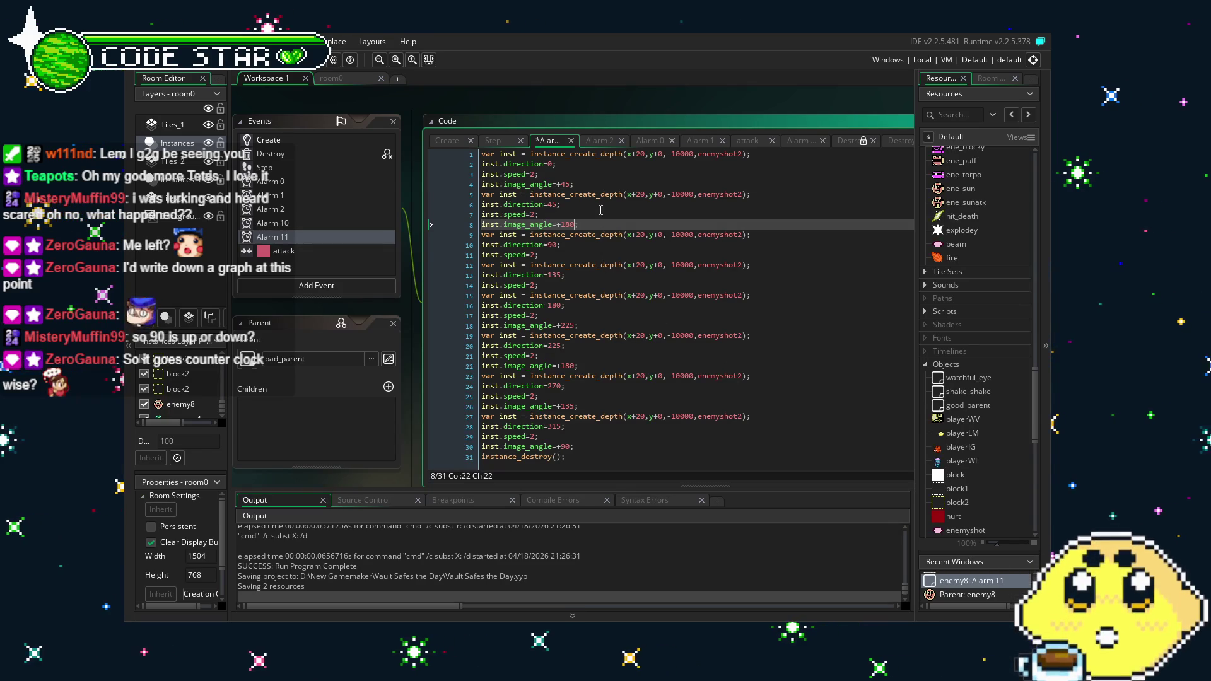
{"action": "key", "text": "Delete"}
{"action": "key", "text": "BackSpace"}
{"action": "key", "text": "BackSpace"}
{"action": "type", "text": "90"}
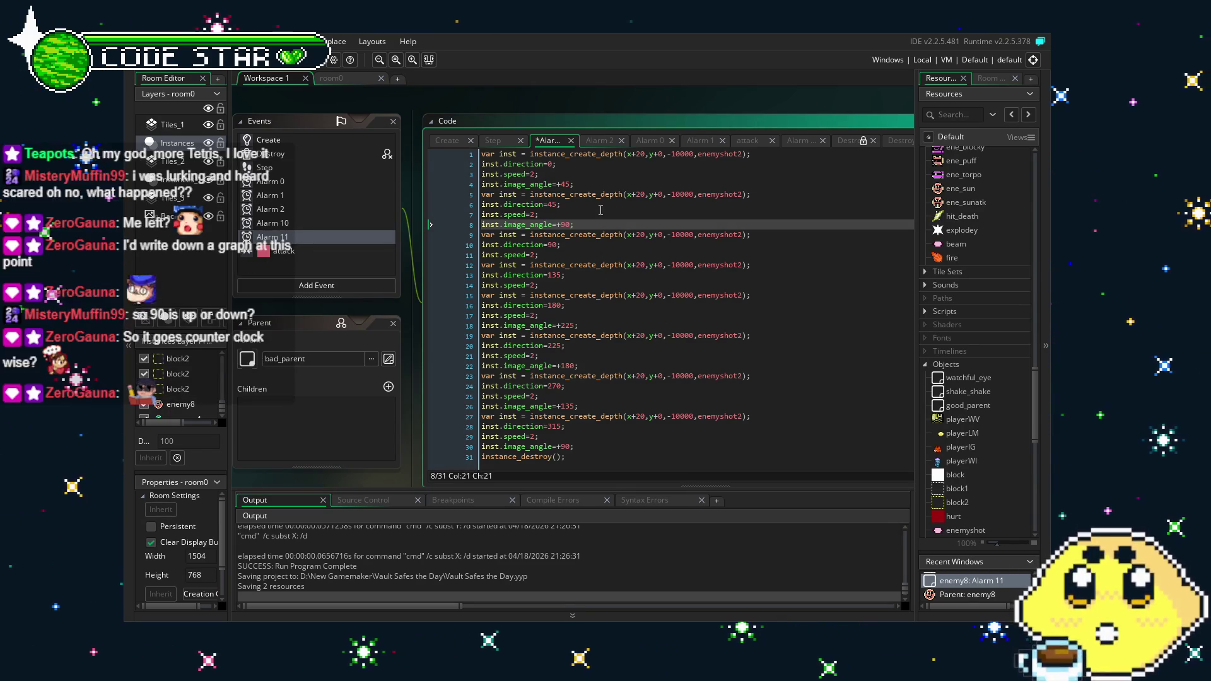
Give the 90° shot image_angle +135 and the 135° shot +180.
{"action": "left_click", "coordinate": [585, 251]}
{"action": "key", "text": "Return"}
{"action": "type", "text": "inst.image_angle=+180;"}
{"action": "key", "text": "Left"}
{"action": "key", "text": "BackSpace"}
{"action": "key", "text": "BackSpace"}
{"action": "key", "text": "BackSpace"}
{"action": "type", "text": "135"}
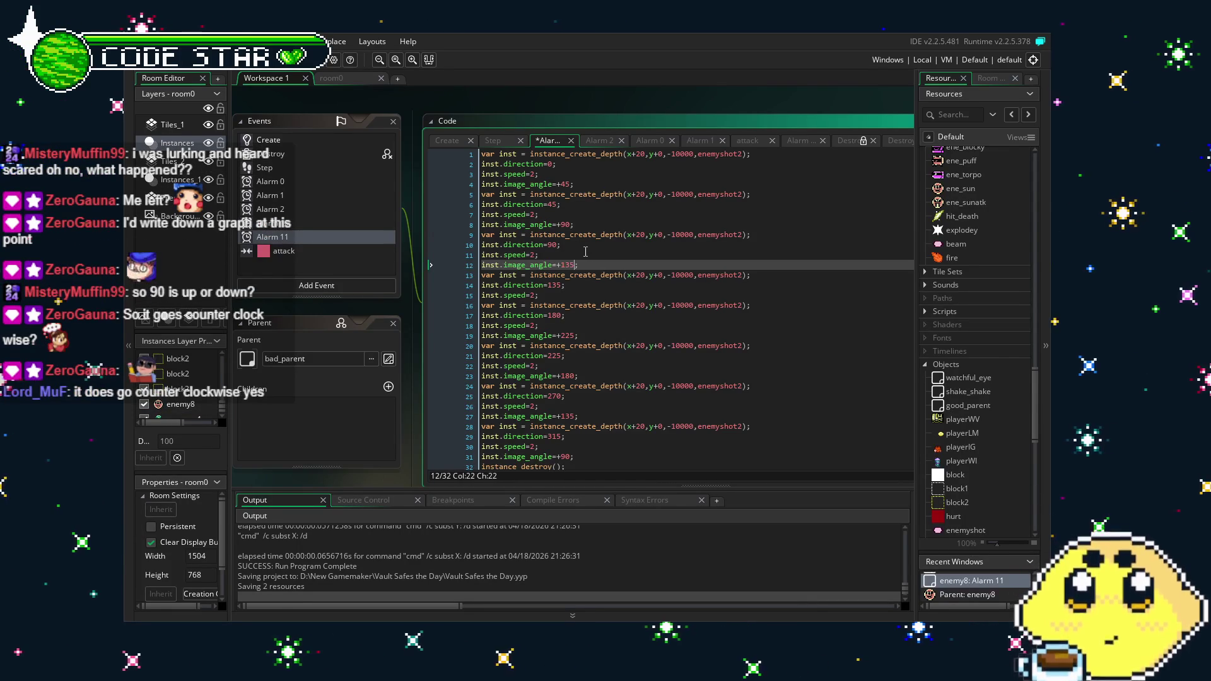
{"action": "left_click", "coordinate": [591, 295]}
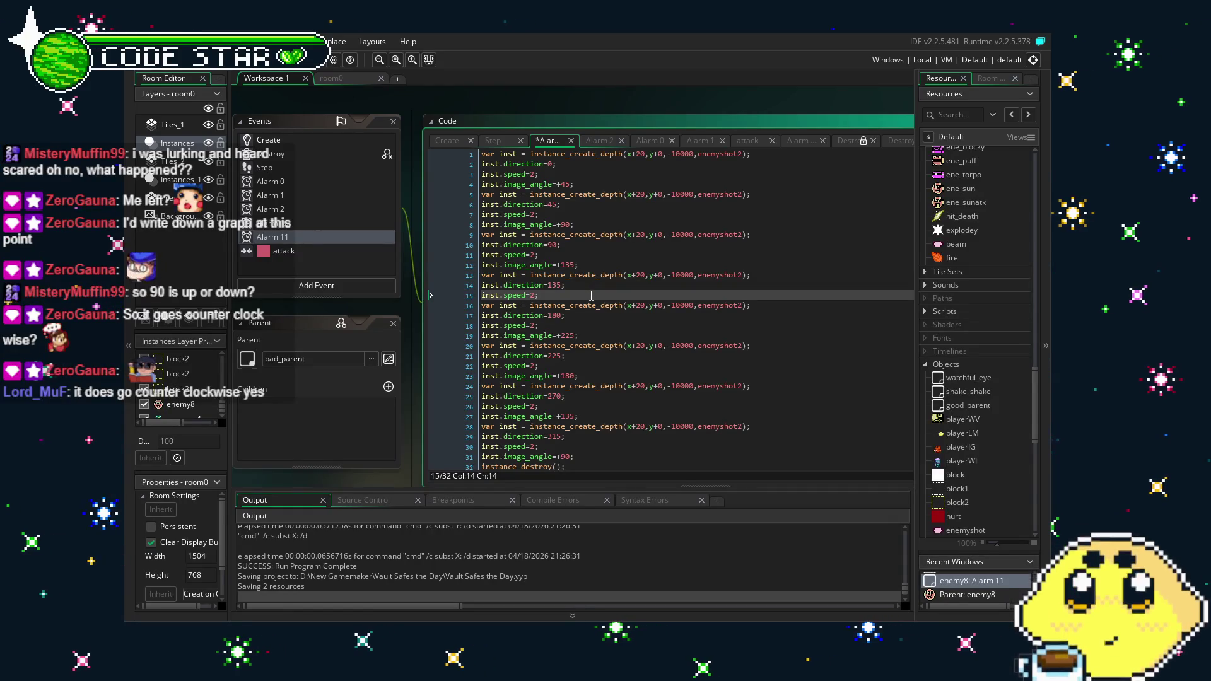
{"action": "key", "text": "Return"}
{"action": "type", "text": "inst.image_angle=+180;"}
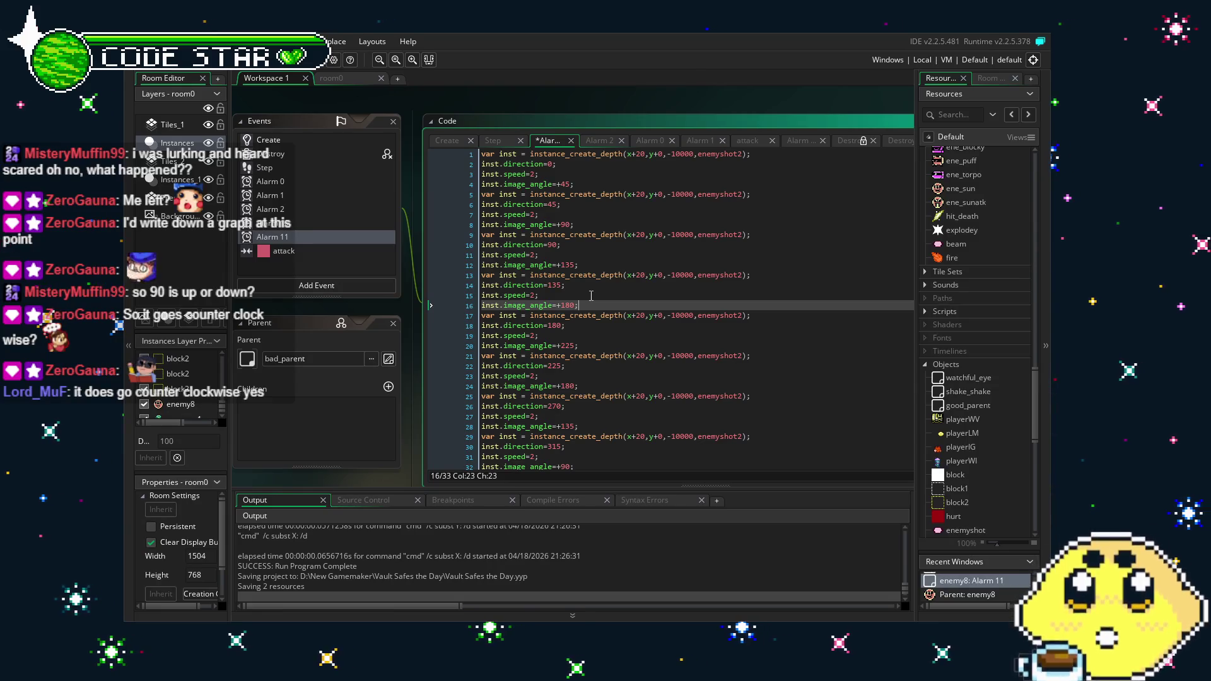
{"action": "scroll", "coordinate": [603, 371], "scroll_direction": "down", "scroll_amount": 2}
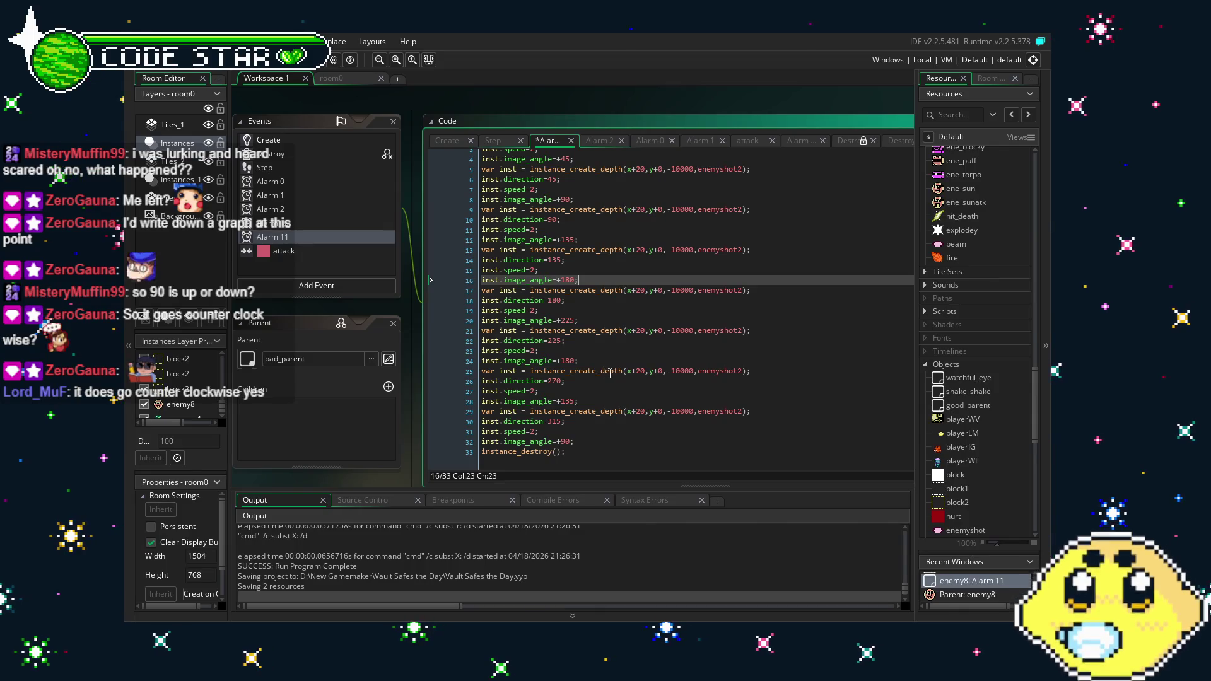
{"action": "scroll", "coordinate": [610, 373], "scroll_direction": "down", "scroll_amount": 1}
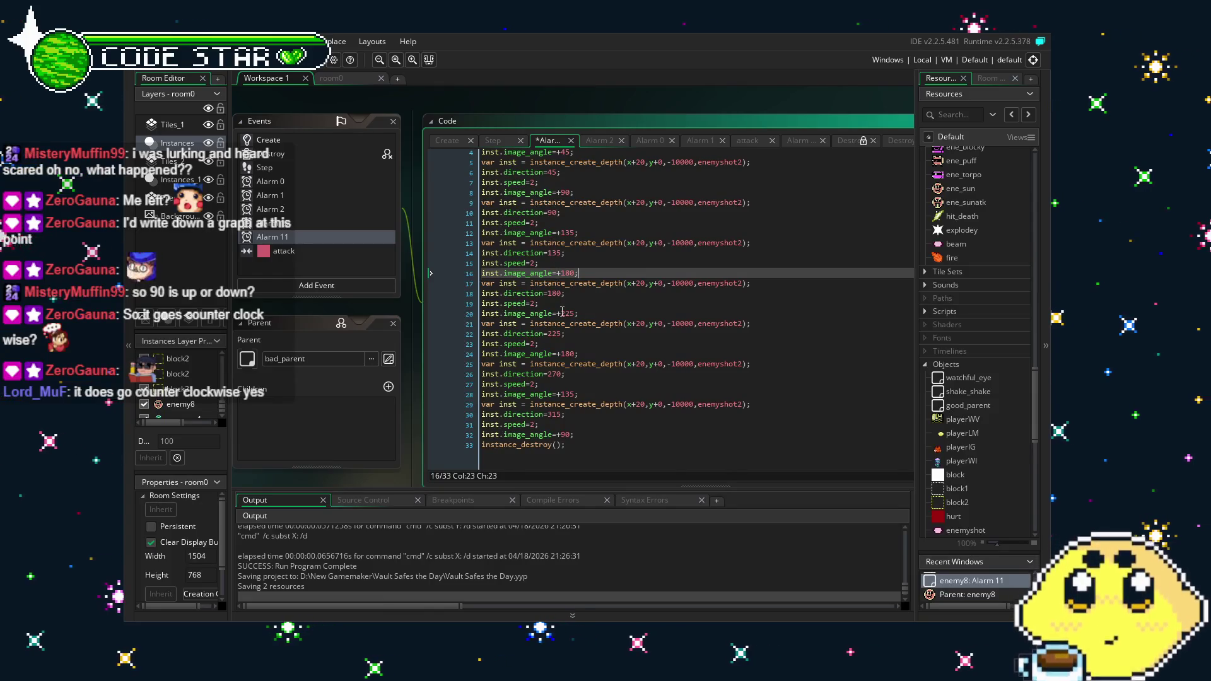
{"action": "scroll", "coordinate": [562, 312], "scroll_direction": "up", "scroll_amount": 1}
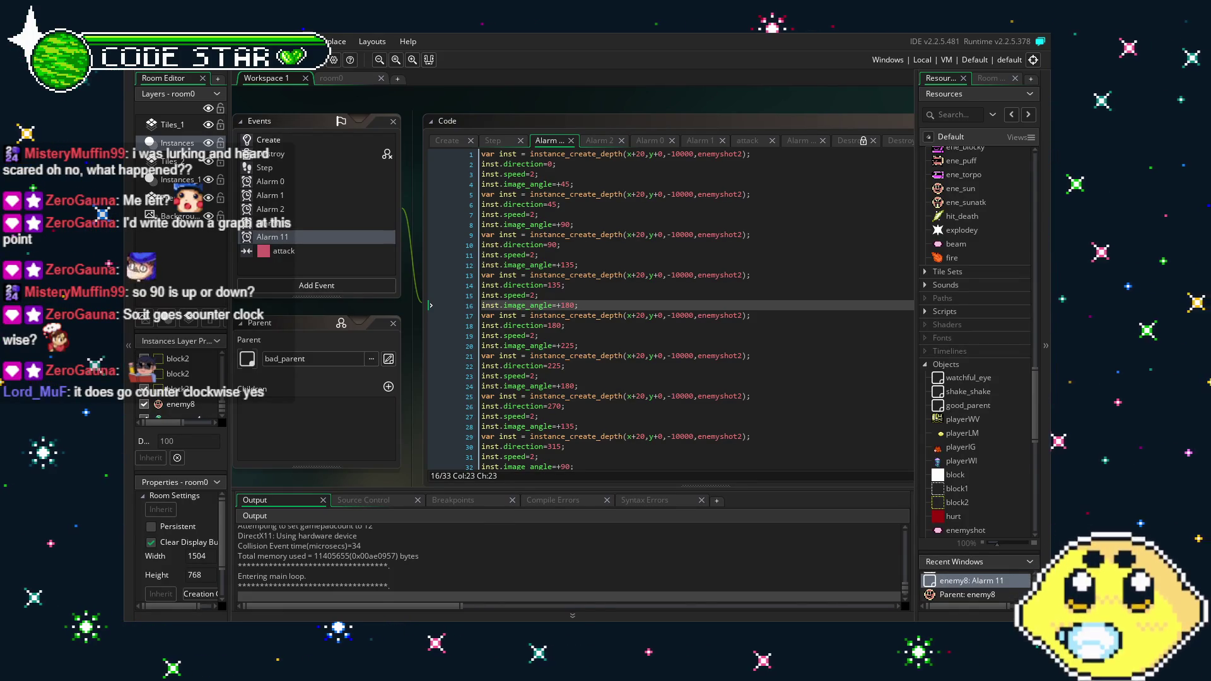
{"action": "key", "text": "Left"}
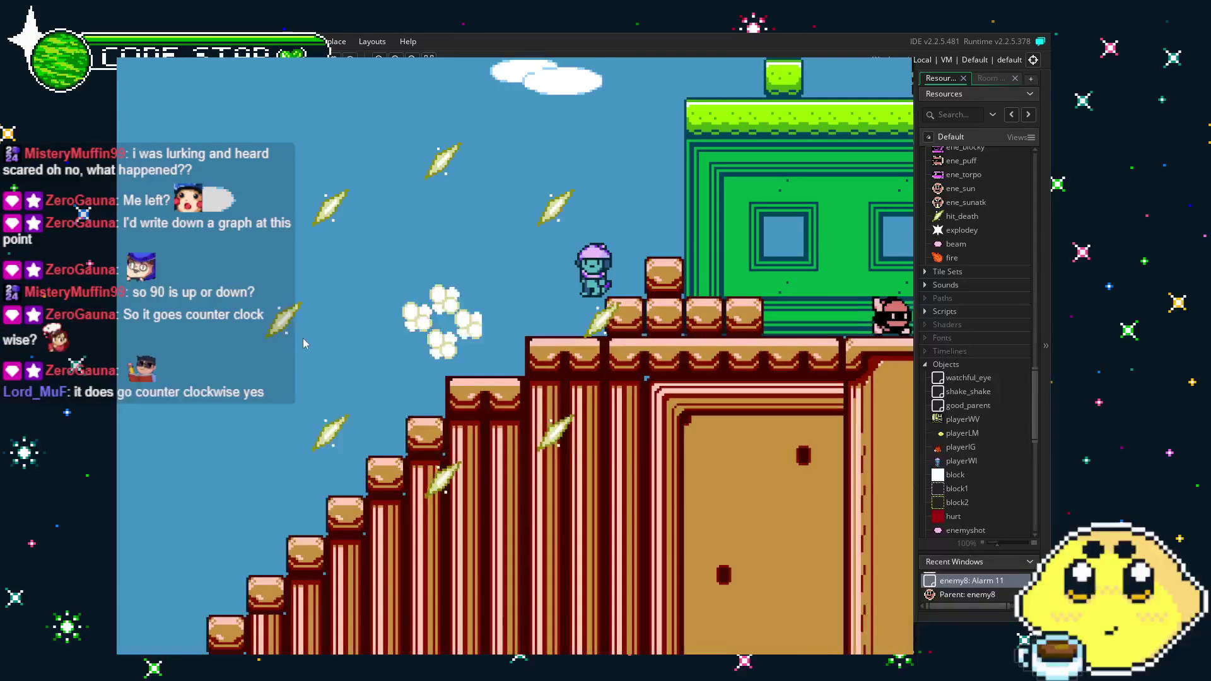
{"action": "key", "text": "Right"}
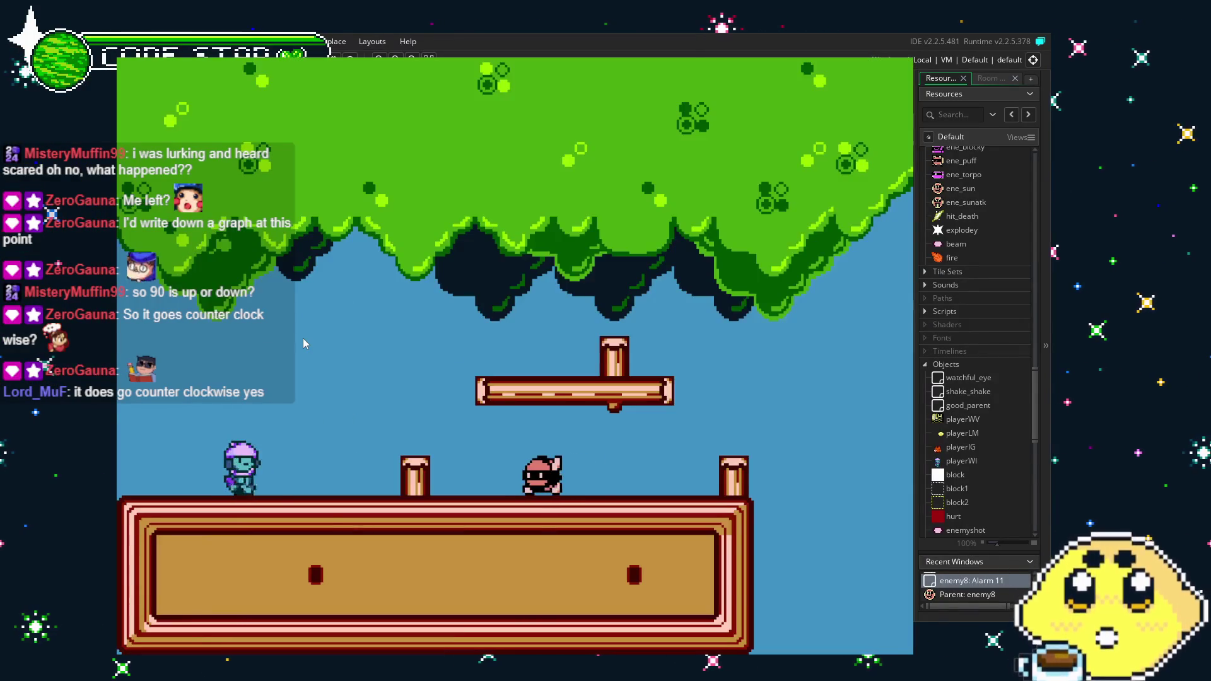
{"action": "key", "text": "space"}
{"action": "key", "text": "Right"}
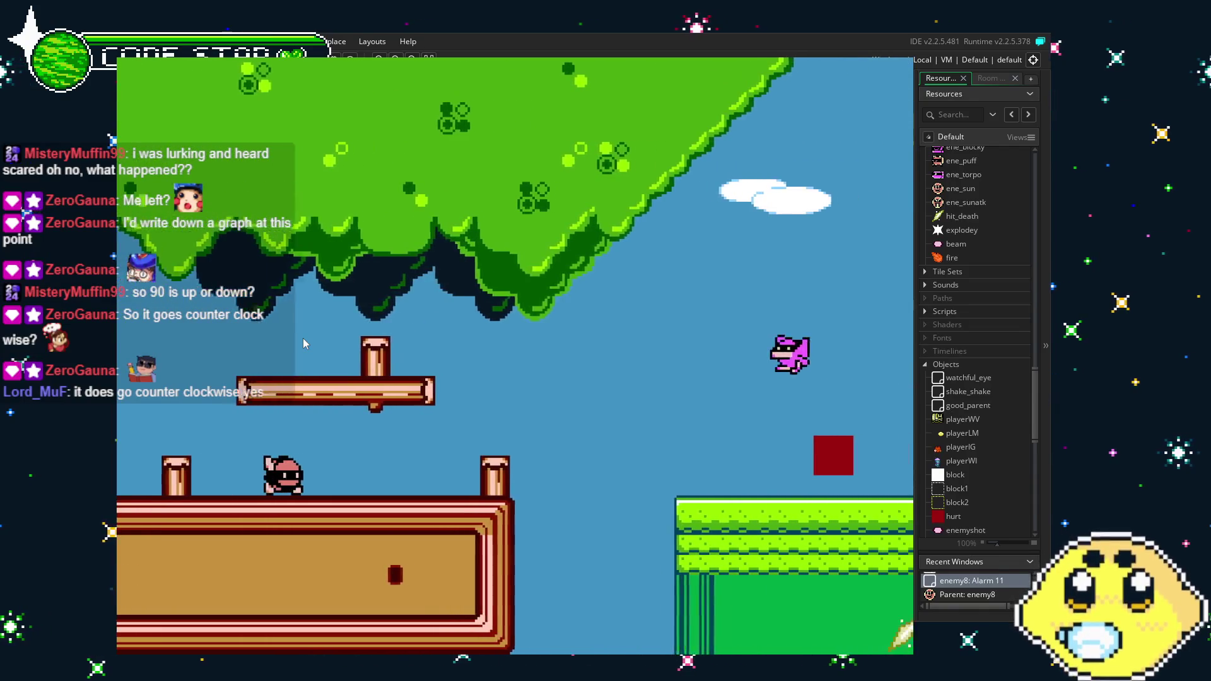
{"action": "key", "text": "Right"}
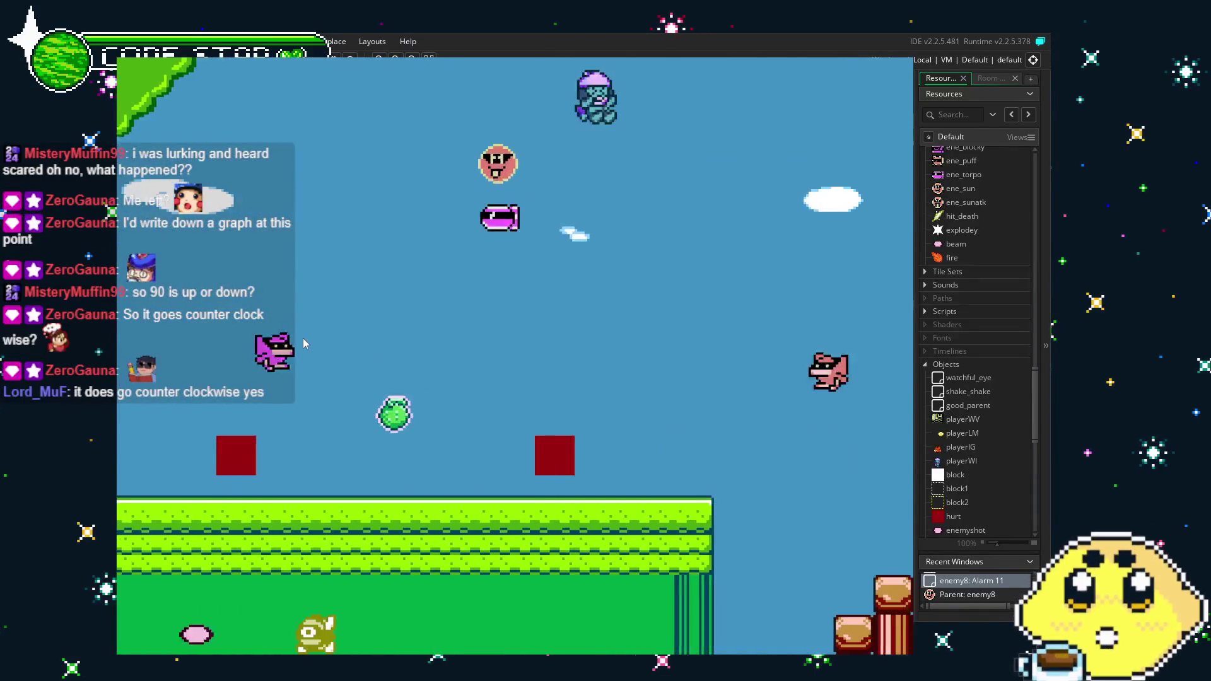
{"action": "key", "text": "Right"}
{"action": "key", "text": "Right"}
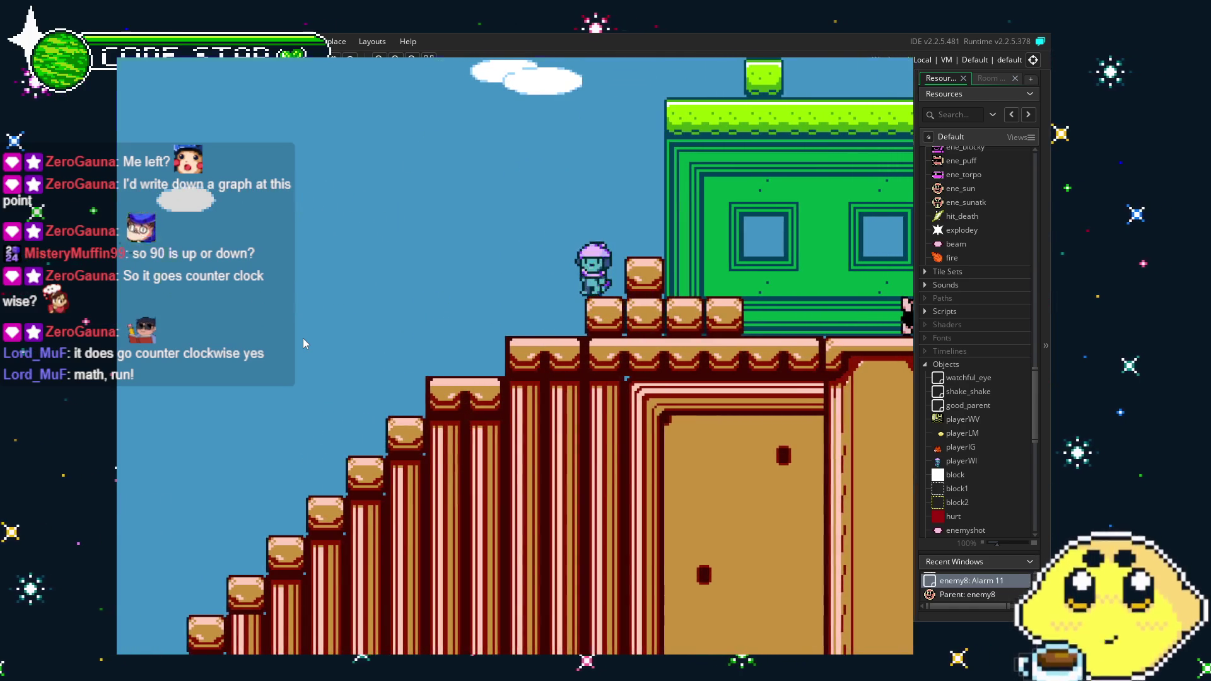
{"action": "key", "text": "Right"}
{"action": "key", "text": "Right"}
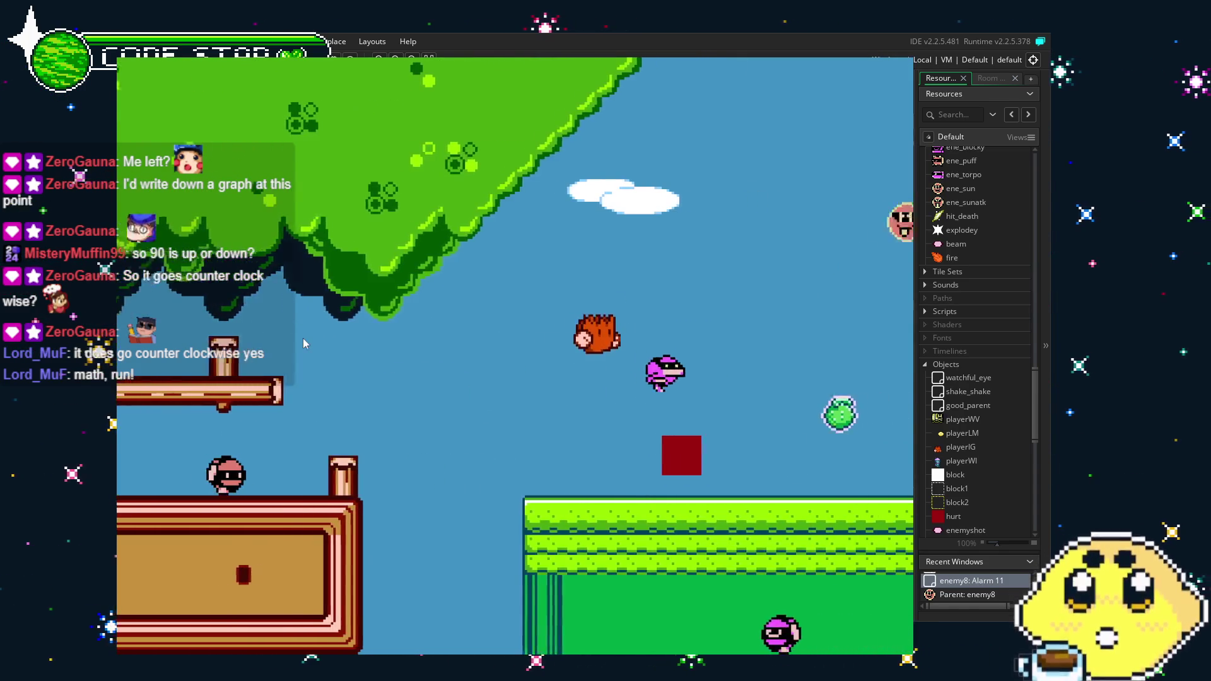
{"action": "key", "text": "Right"}
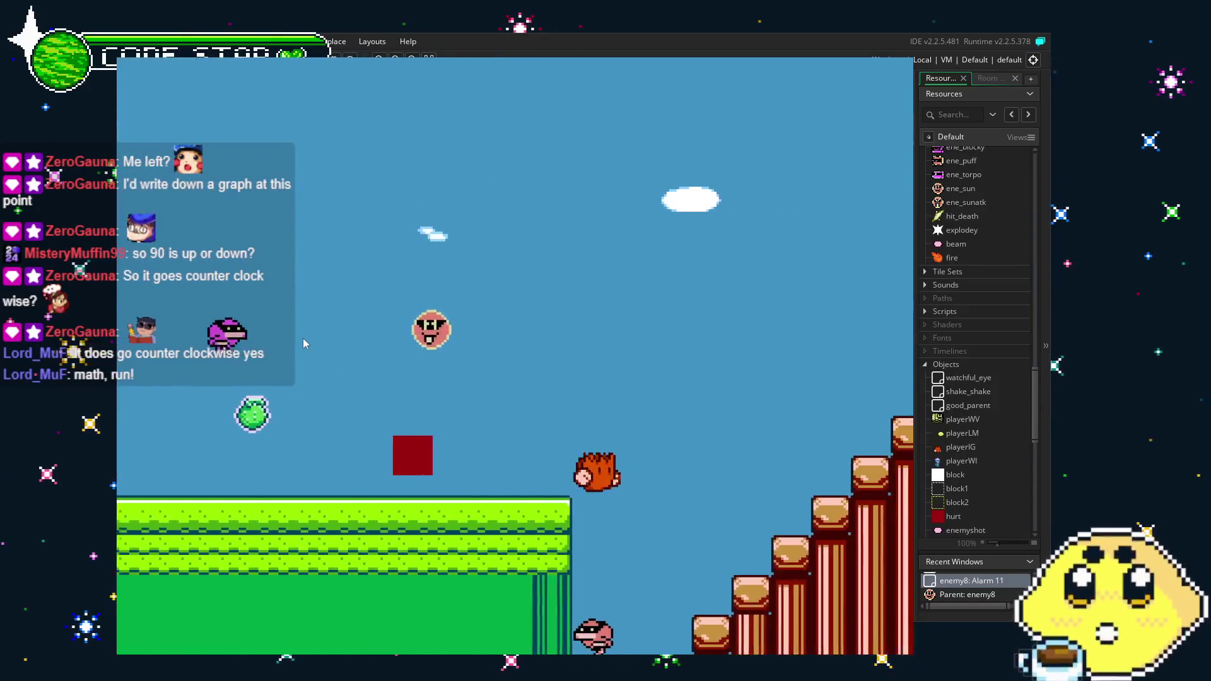
{"action": "key", "text": "Right"}
{"action": "key", "text": "Right"}
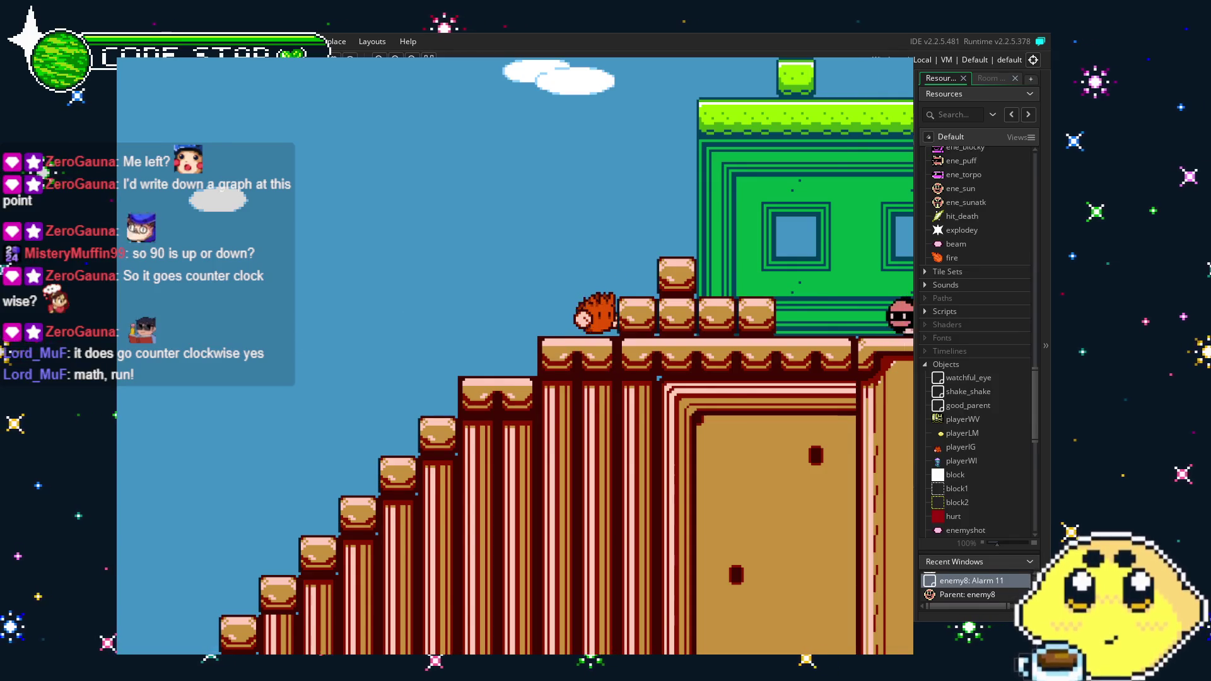
{"action": "key", "text": "Escape"}
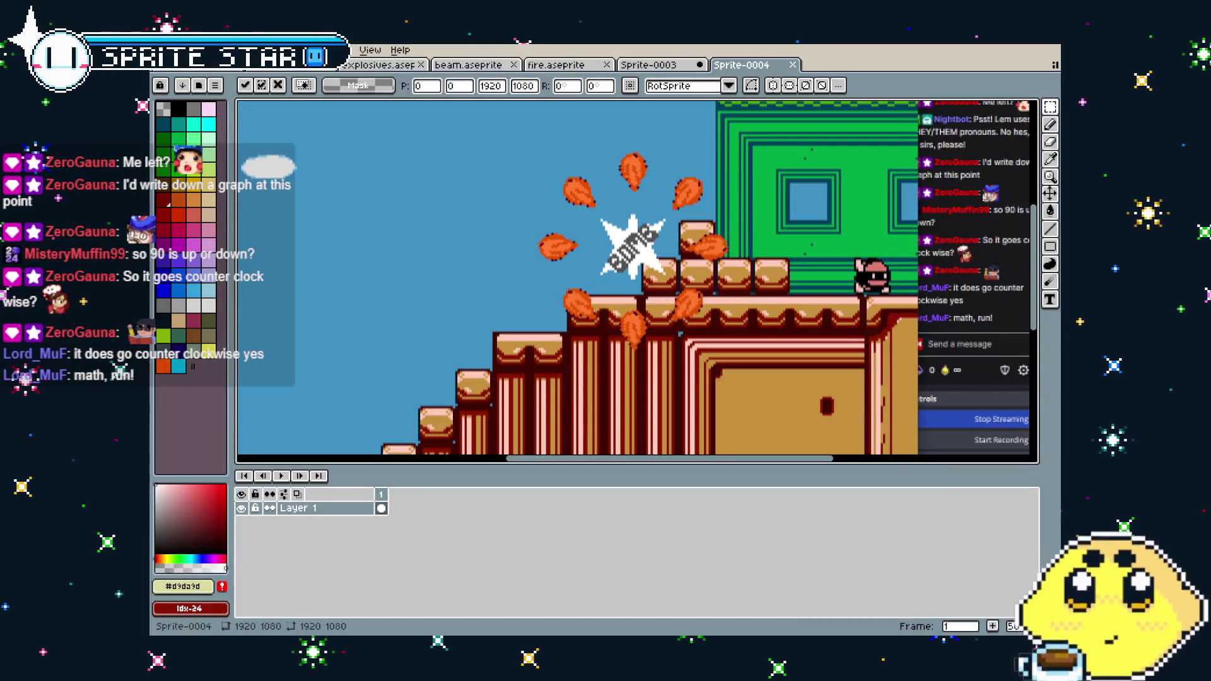
{"action": "scroll", "coordinate": [512, 333], "scroll_direction": "up", "scroll_amount": 3}
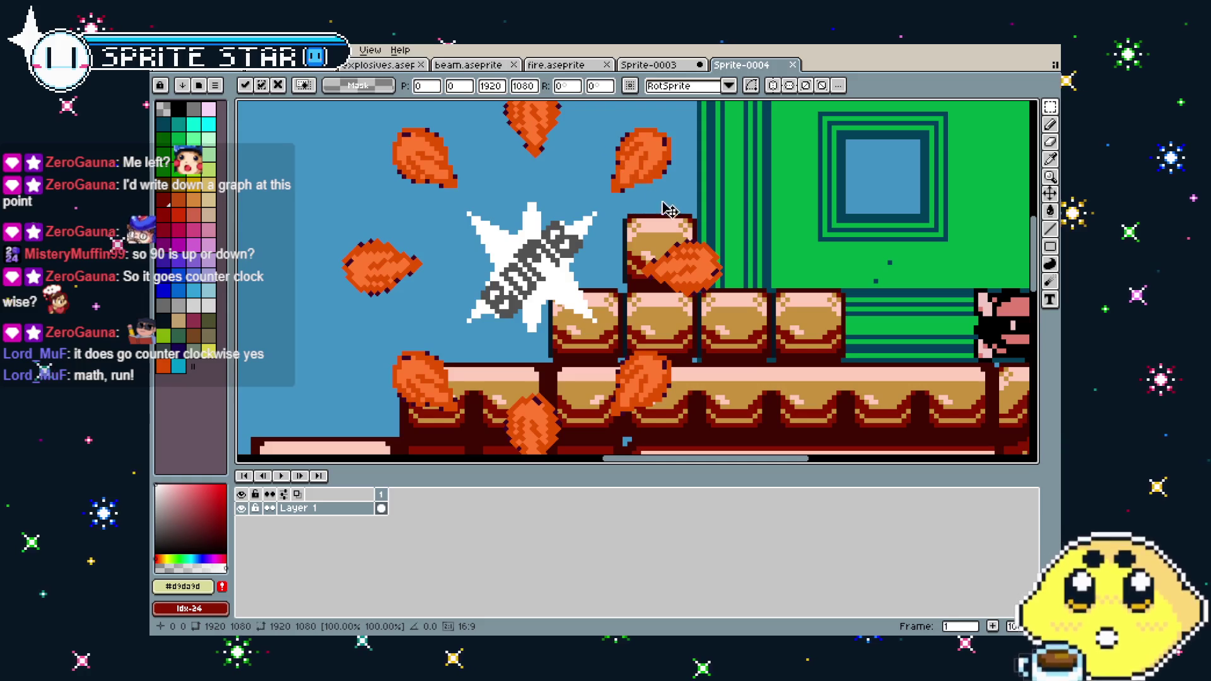
{"action": "left_click_drag", "start_coordinate": [672, 326], "coordinate": [656, 295]}
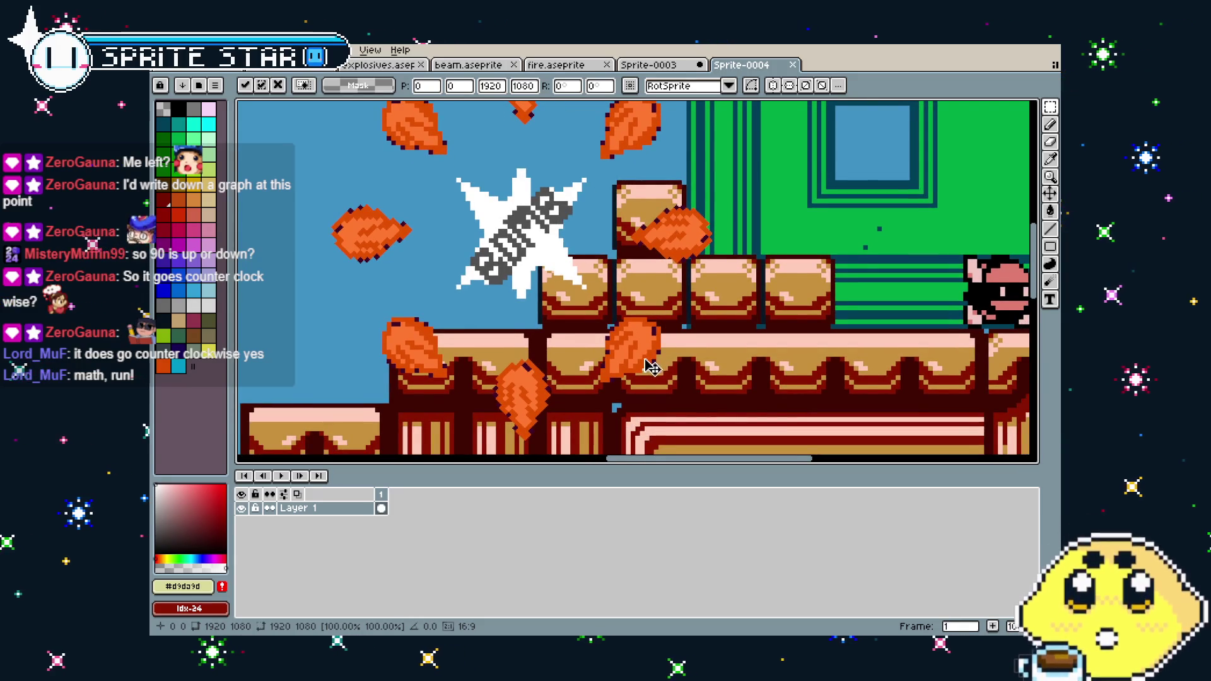
{"action": "left_click_drag", "start_coordinate": [649, 360], "coordinate": [639, 336]}
{"action": "left_click_drag", "start_coordinate": [653, 401], "coordinate": [638, 428]}
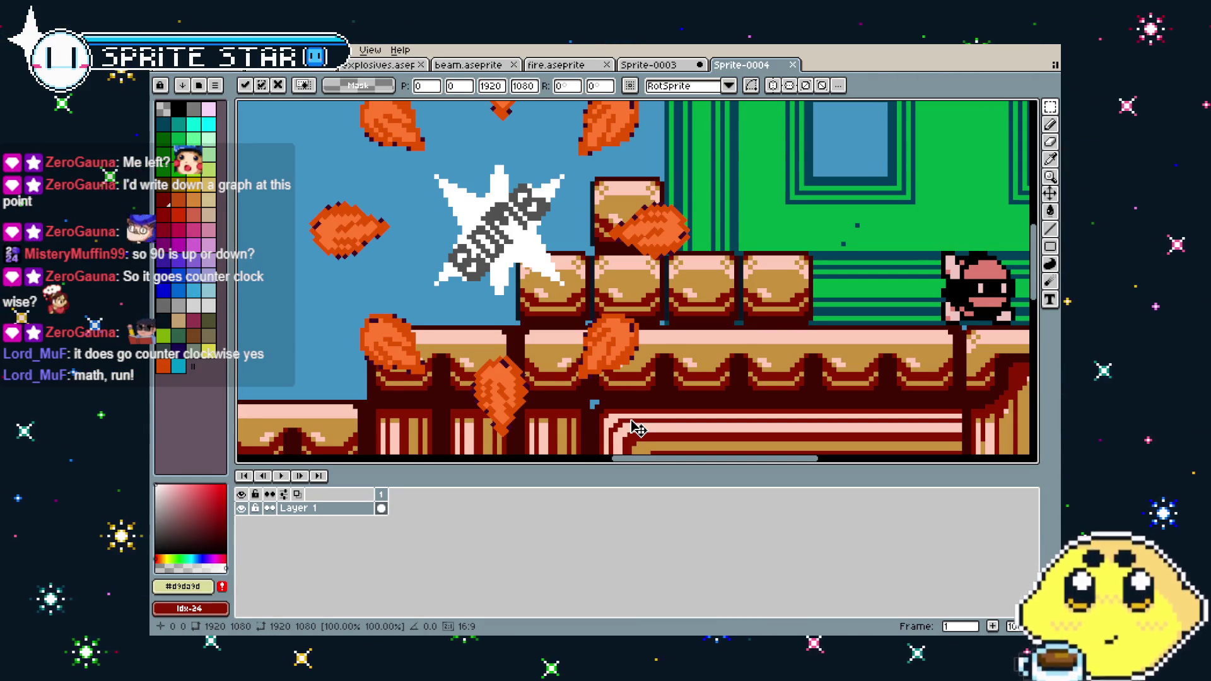
{"action": "scroll", "coordinate": [600, 404], "scroll_direction": "down", "scroll_amount": 1}
{"action": "scroll", "coordinate": [559, 375], "scroll_direction": "up", "scroll_amount": 1}
{"action": "left_click_drag", "start_coordinate": [559, 374], "coordinate": [577, 347]}
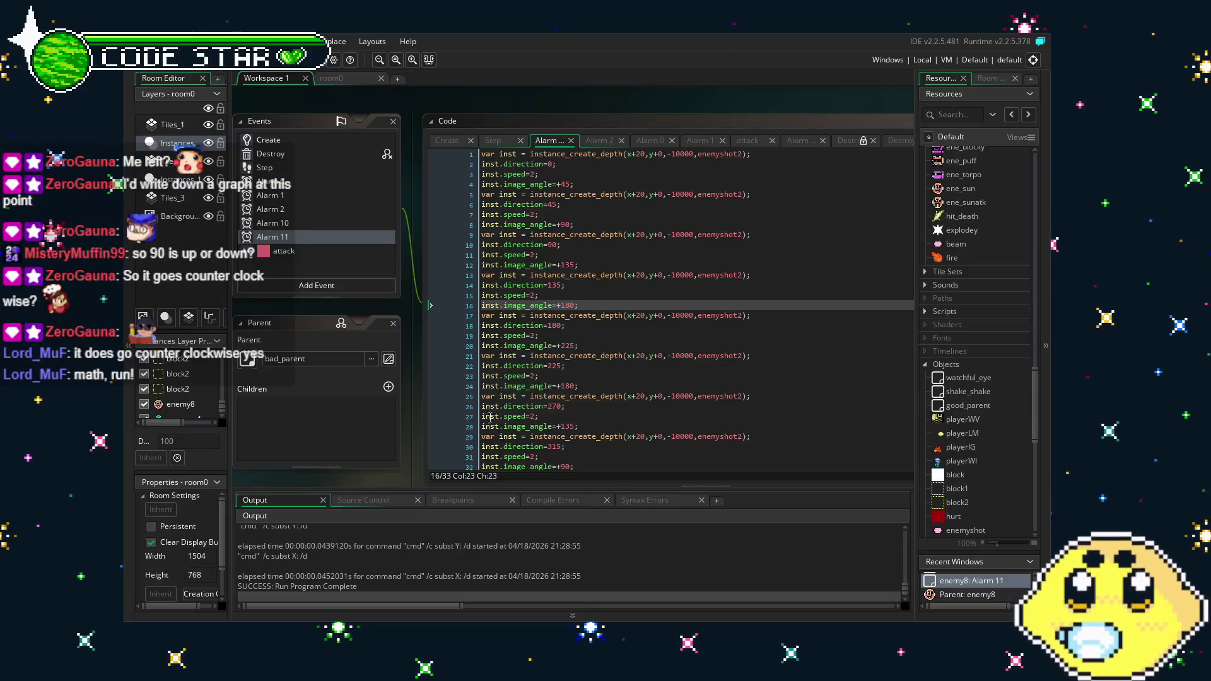
{"action": "left_click_drag", "start_coordinate": [401, 474], "coordinate": [338, 460]}
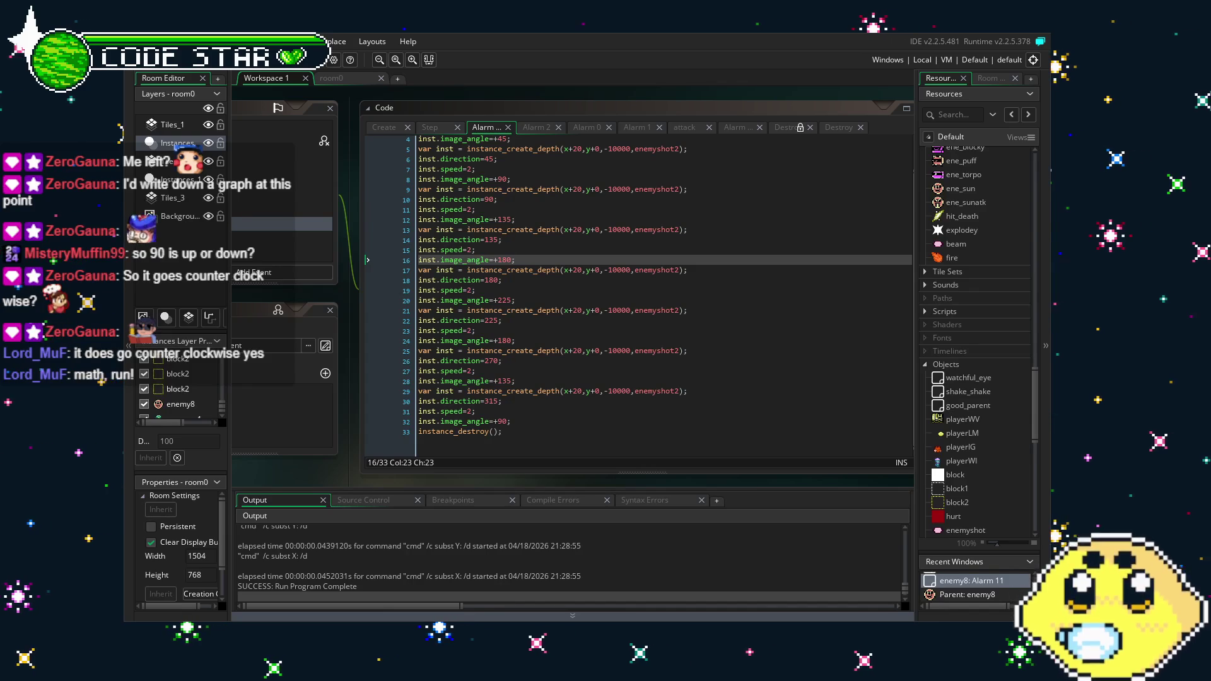
{"action": "left_click", "coordinate": [505, 421]}
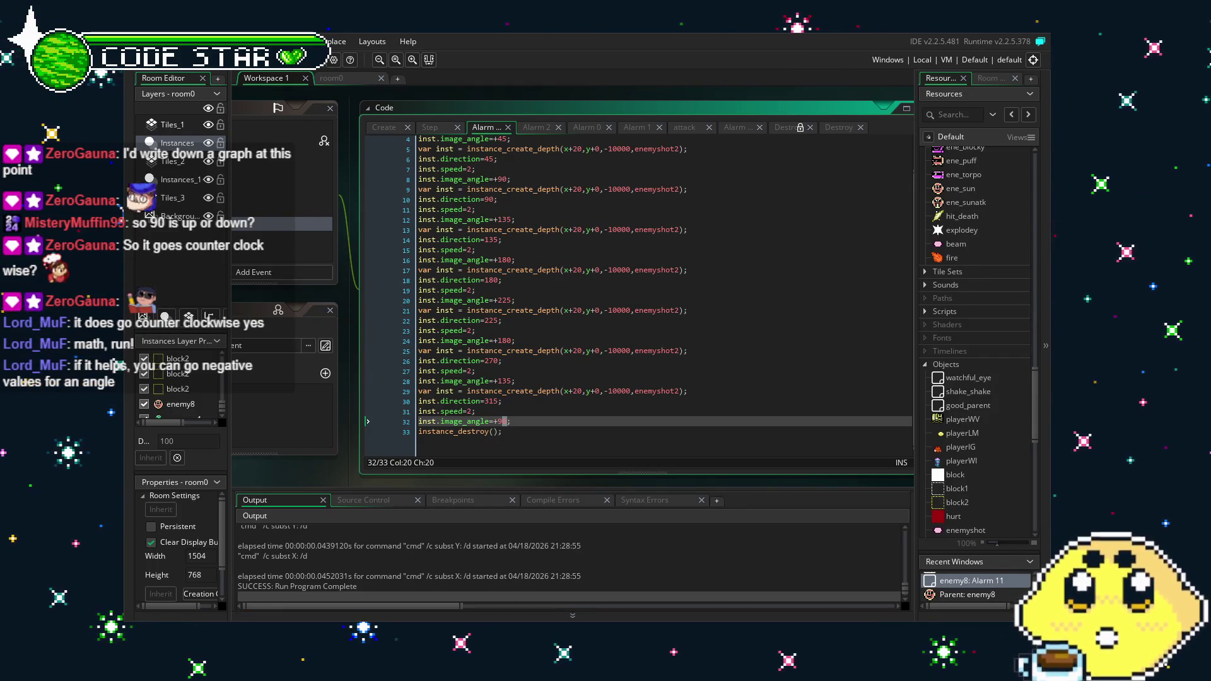
Edit the angles on lines 24 and 32, make line 28 -135, and test-run.
{"action": "double_click", "coordinate": [505, 340]}
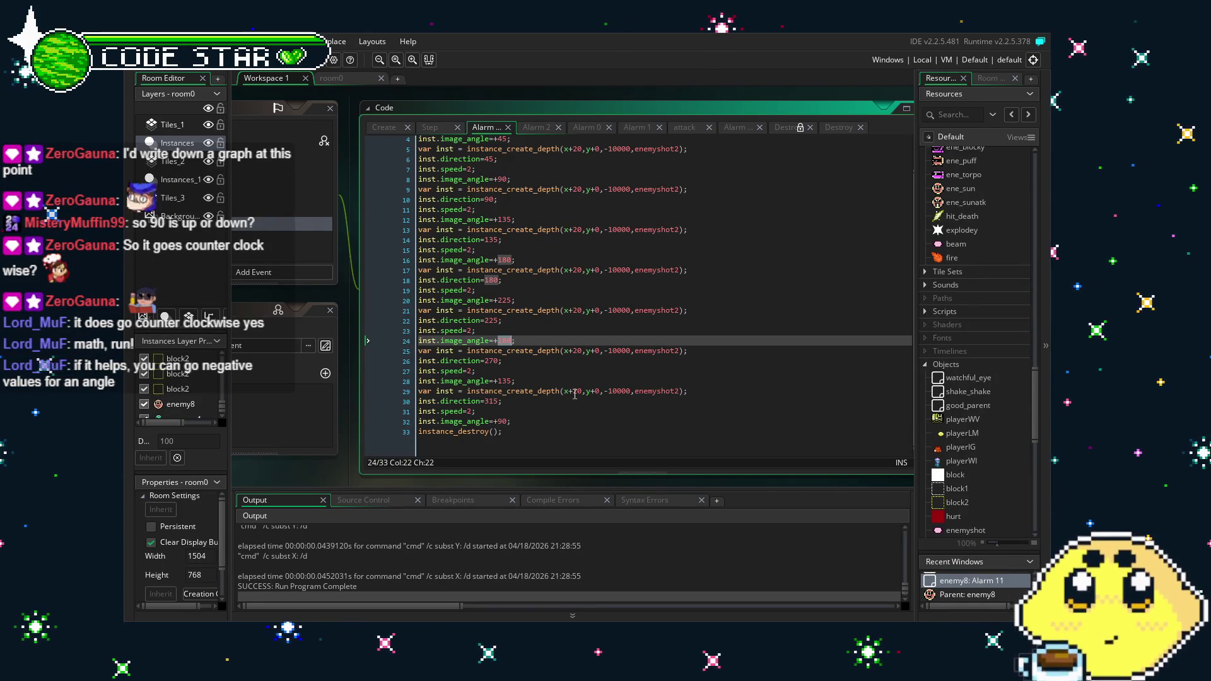
{"action": "type", "text": "90"}
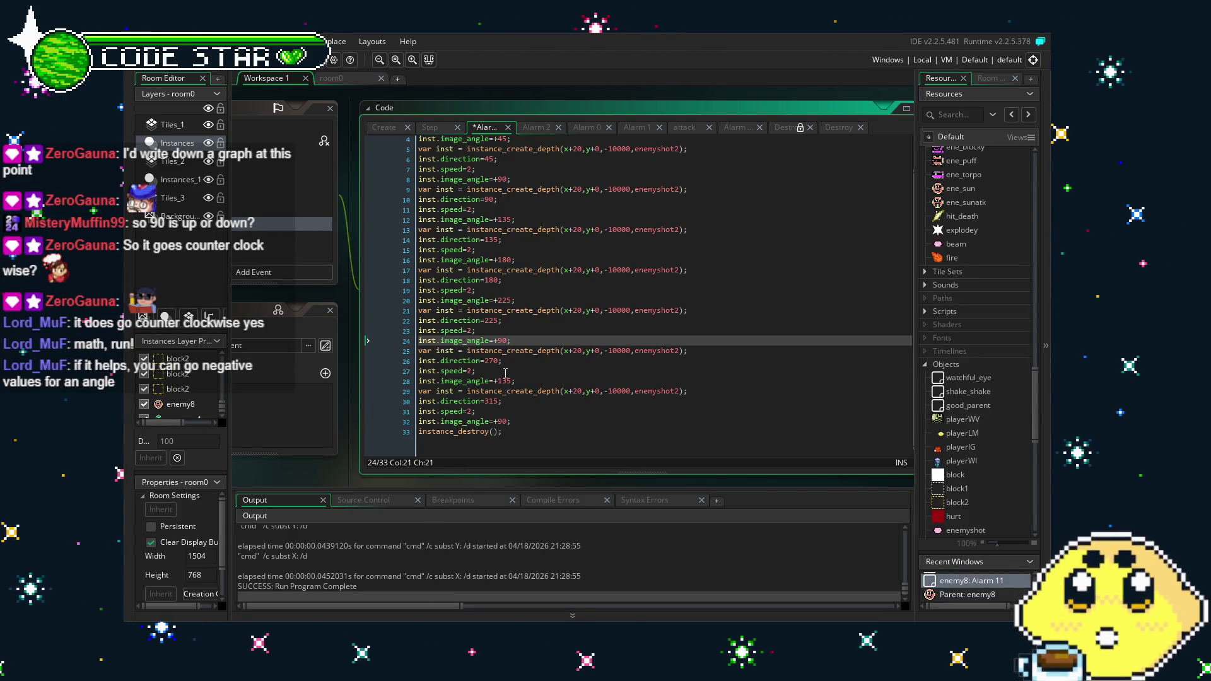
{"action": "key", "text": "ctrl+End"}
{"action": "double_click", "coordinate": [503, 421]}
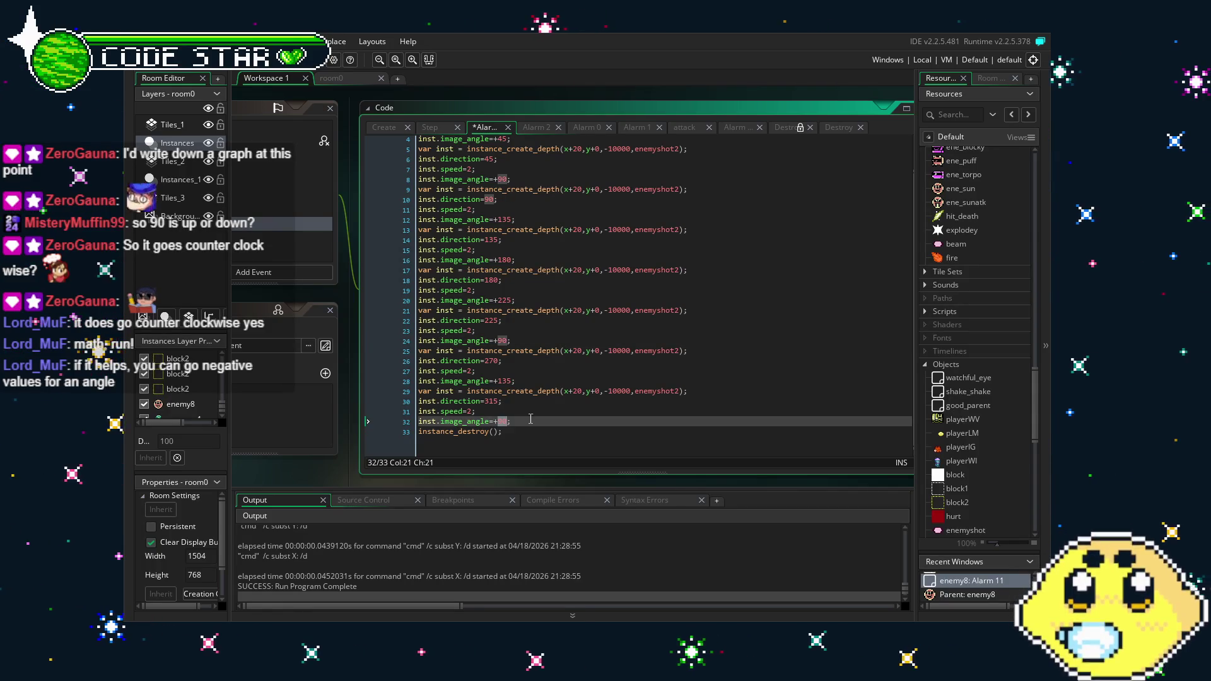
{"action": "key", "text": "End"}
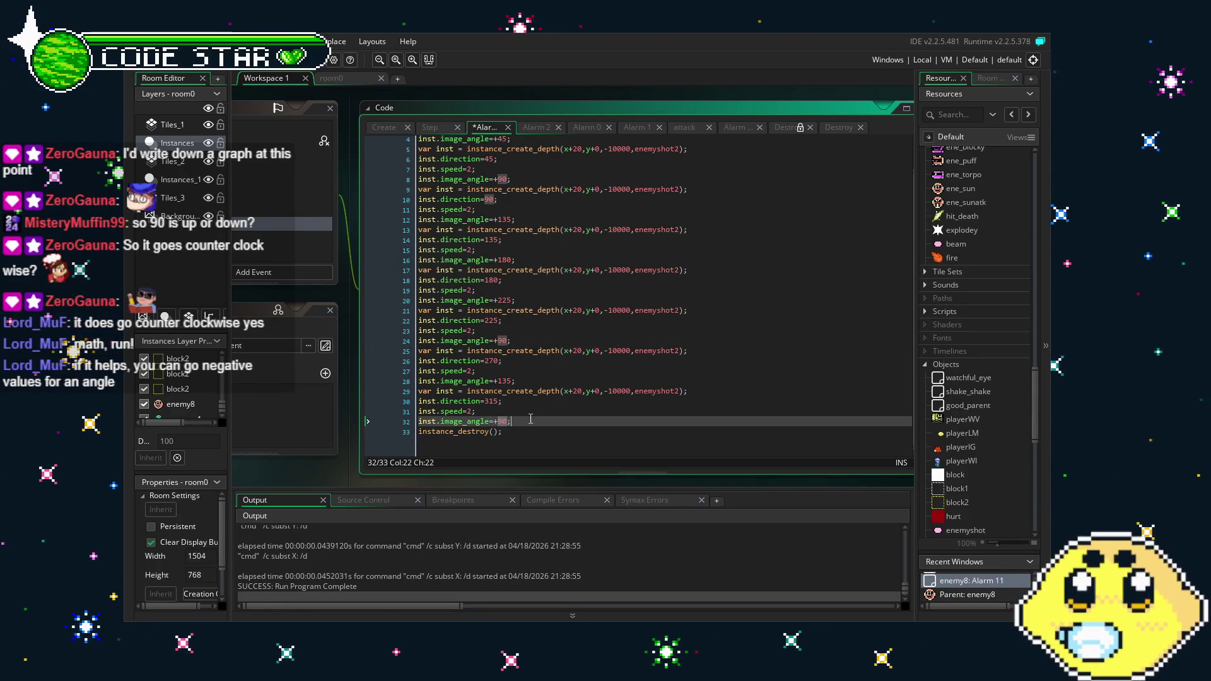
{"action": "key", "text": "ctrl+z"}
{"action": "double_click", "coordinate": [503, 420]}
{"action": "type", "text": "180"}
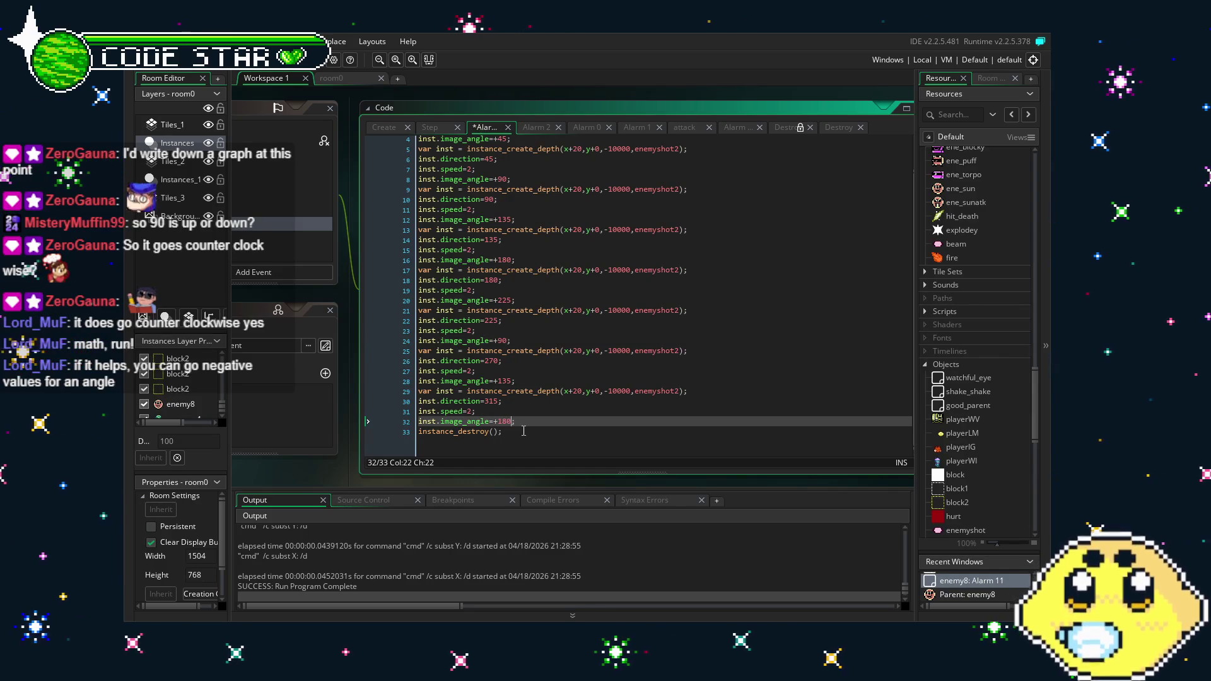
{"action": "left_click", "coordinate": [540, 413]}
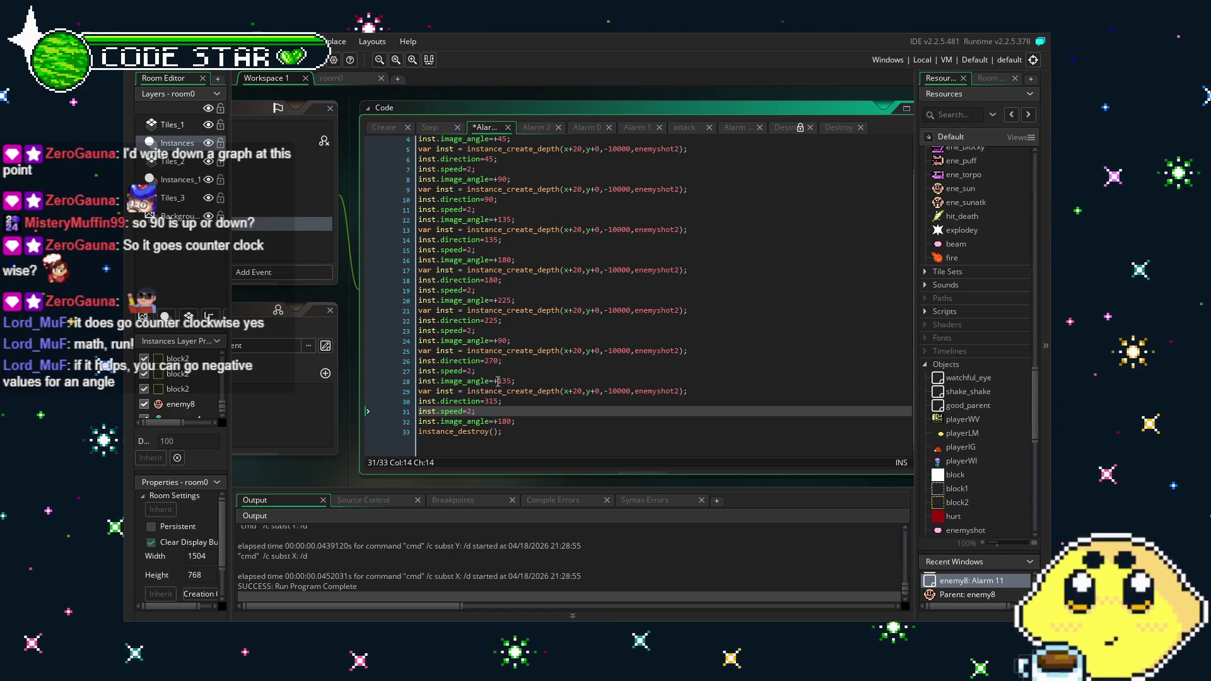
{"action": "left_click", "coordinate": [499, 381]}
{"action": "key", "text": "BackSpace"}
{"action": "type", "text": "-"}
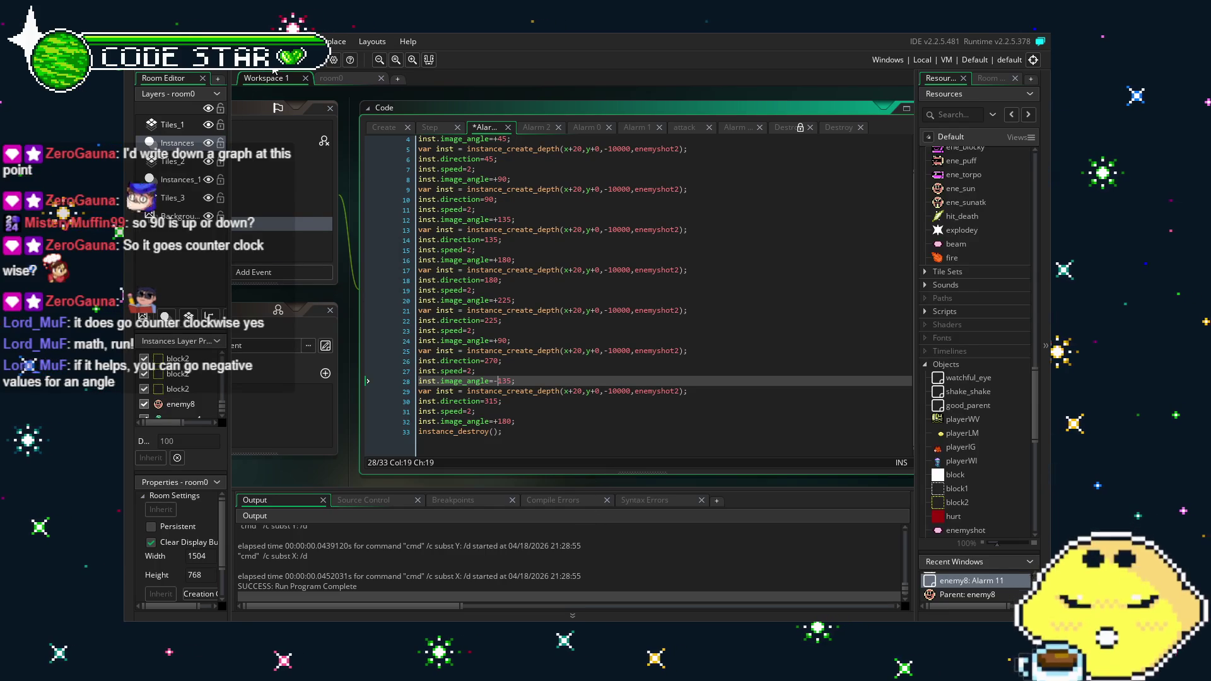
{"action": "key", "text": "F5"}
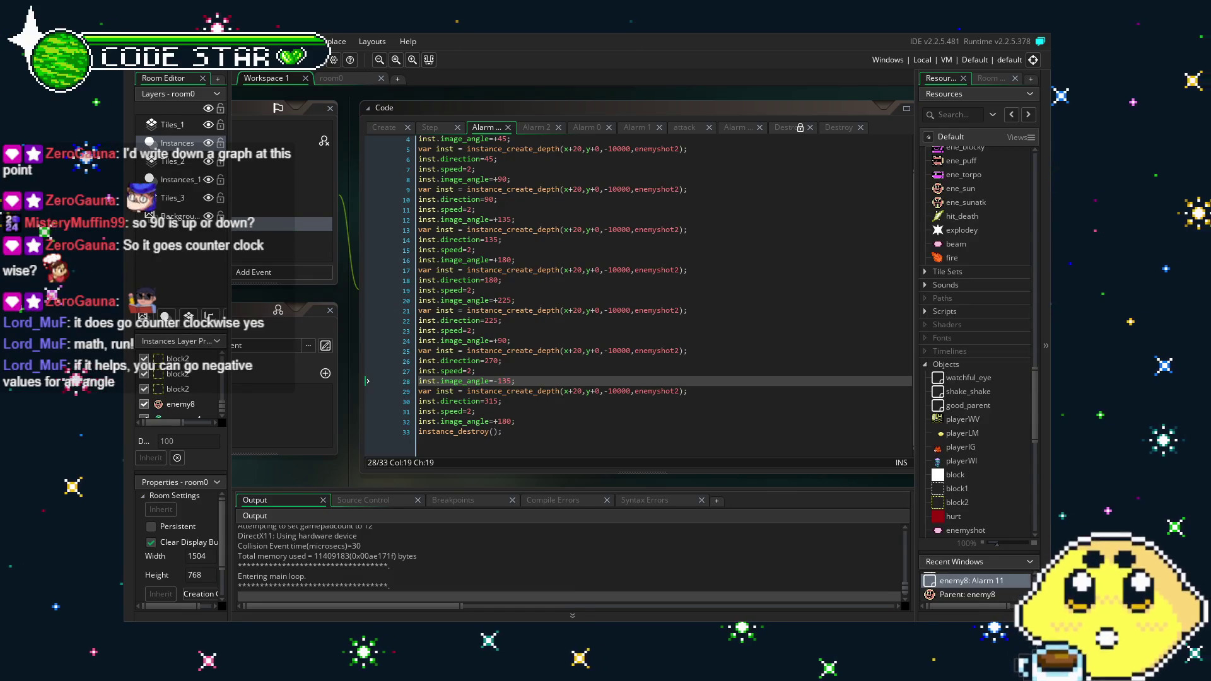
Undo the swap, set lines 24, 28, 32 to -180, -135, -90, and rerun.
{"action": "key", "text": "BackSpace"}
{"action": "key", "text": "ctrl+z"}
{"action": "key", "text": "ctrl+z"}
{"action": "key", "text": "ctrl+z"}
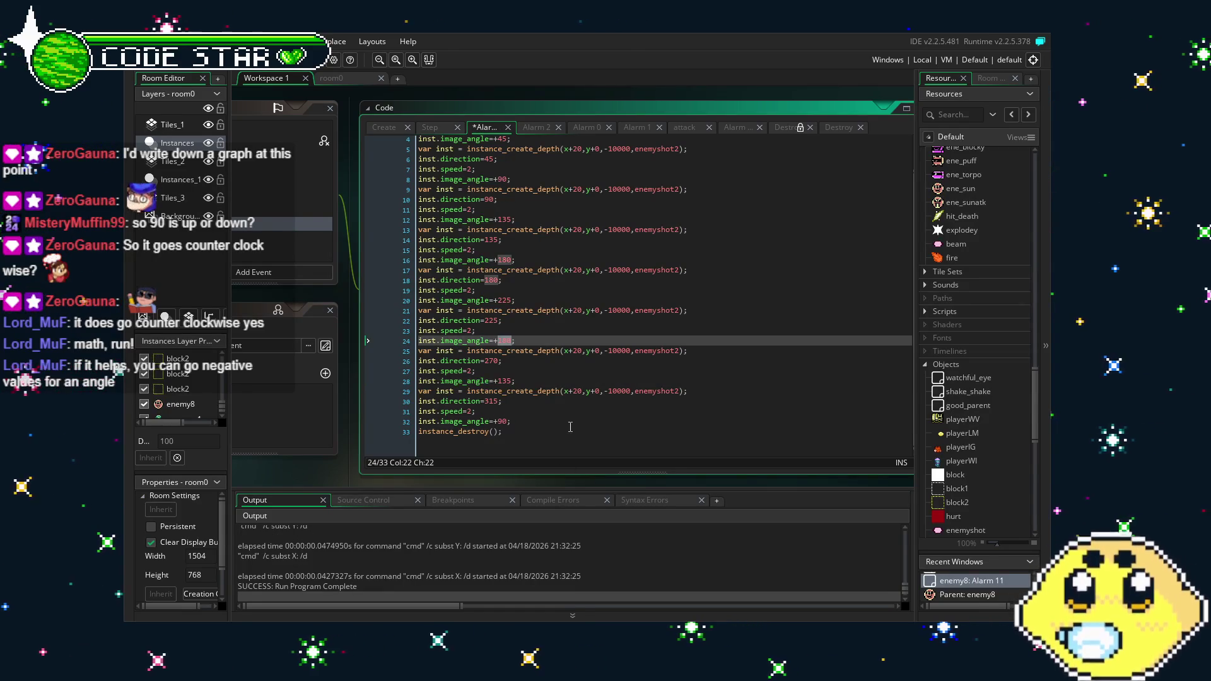
{"action": "key", "text": "ctrl+y"}
{"action": "key", "text": "ctrl+y"}
{"action": "key", "text": "ctrl+y"}
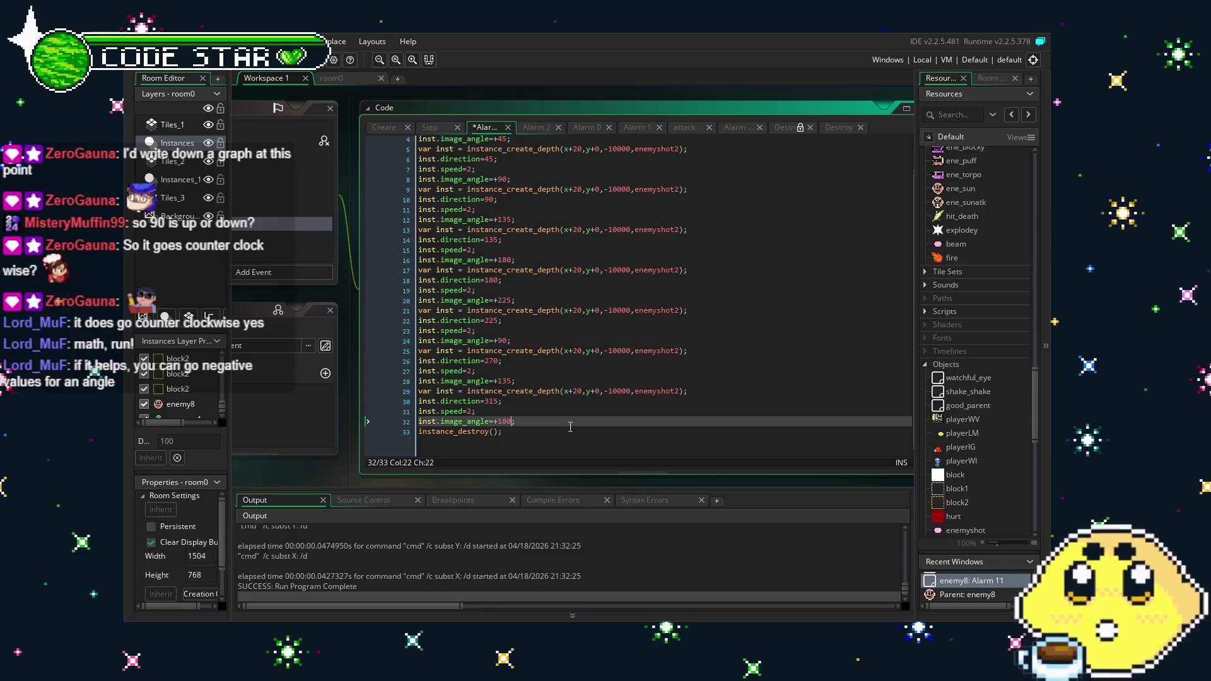
{"action": "type", "text": "+"}
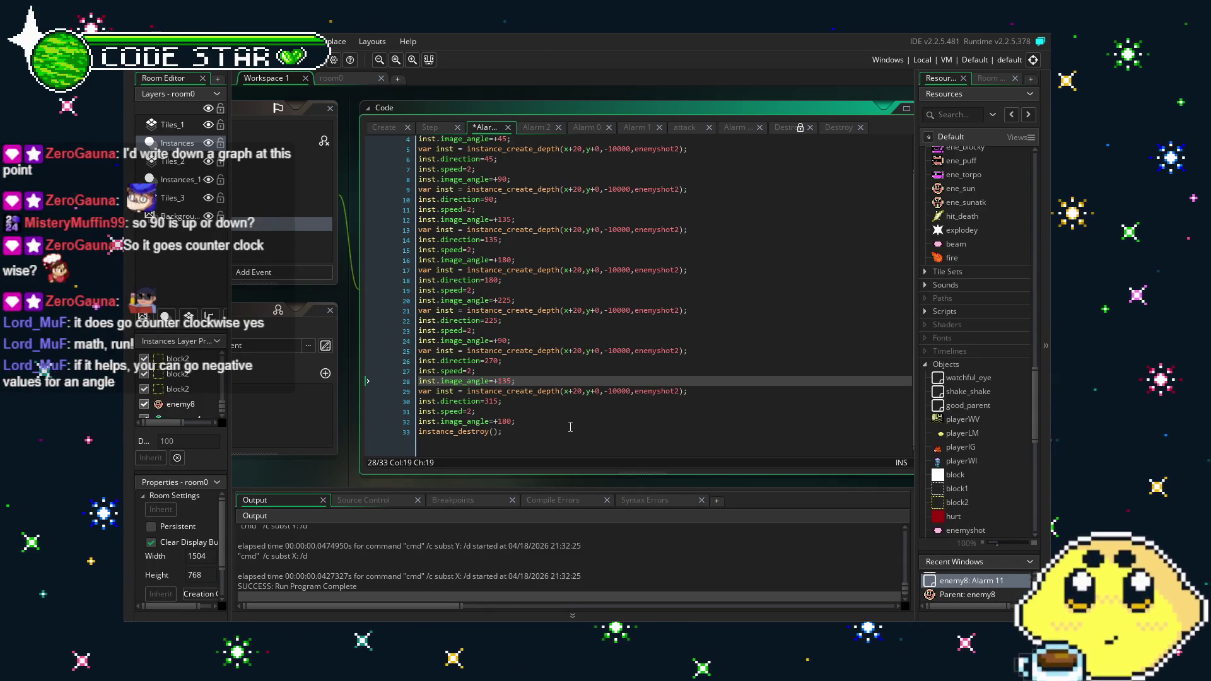
{"action": "key", "text": "ctrl+z"}
{"action": "key", "text": "ctrl+z"}
{"action": "left_click", "coordinate": [570, 427]}
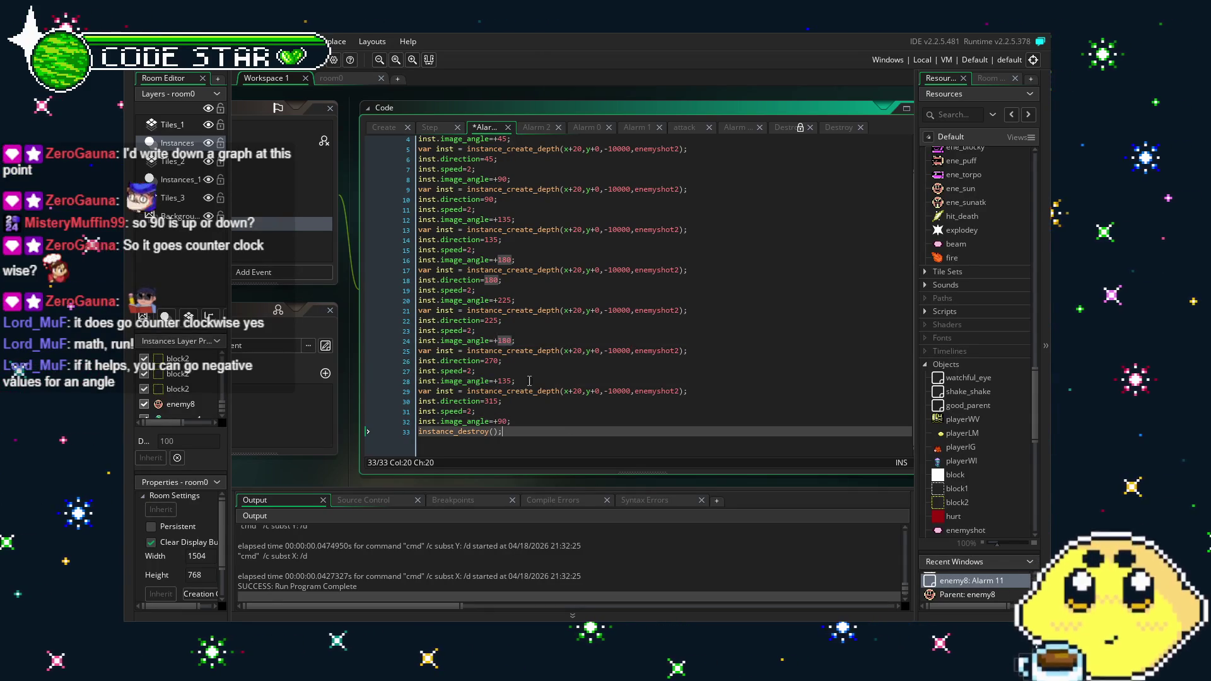
{"action": "key", "text": "ctrl+z"}
{"action": "key", "text": "BackSpace"}
{"action": "type", "text": "-"}
{"action": "key", "text": "Down"}
{"action": "key", "text": "Down"}
{"action": "key", "text": "Down"}
{"action": "key", "text": "BackSpace"}
{"action": "type", "text": "-"}
{"action": "key", "text": "Down"}
{"action": "key", "text": "Down"}
{"action": "key", "text": "Down"}
{"action": "key", "text": "BackSpace"}
{"action": "type", "text": "-"}
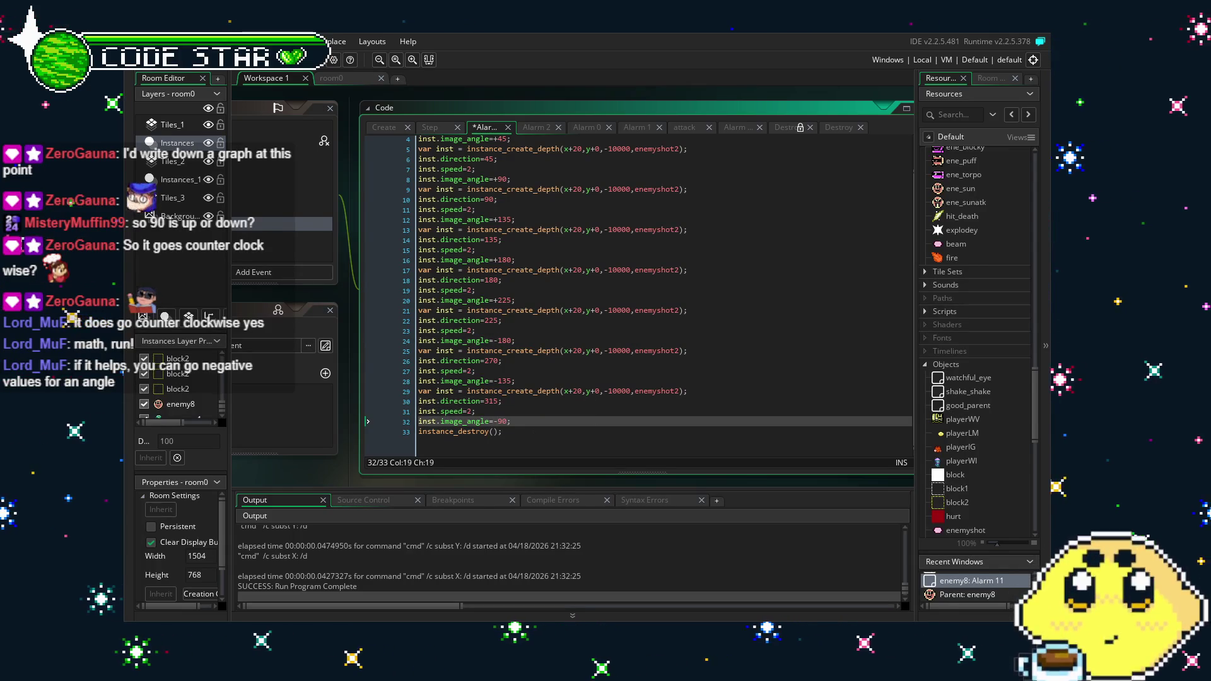
{"action": "key", "text": "F5"}
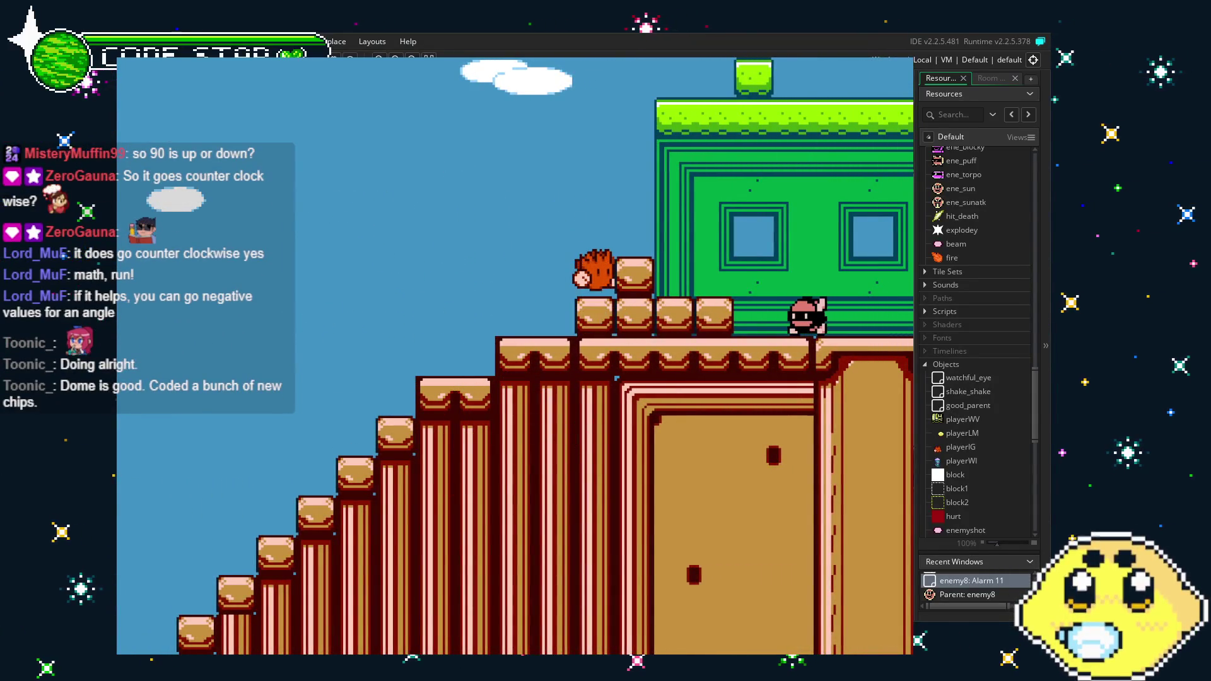
{"action": "key", "text": "Escape"}
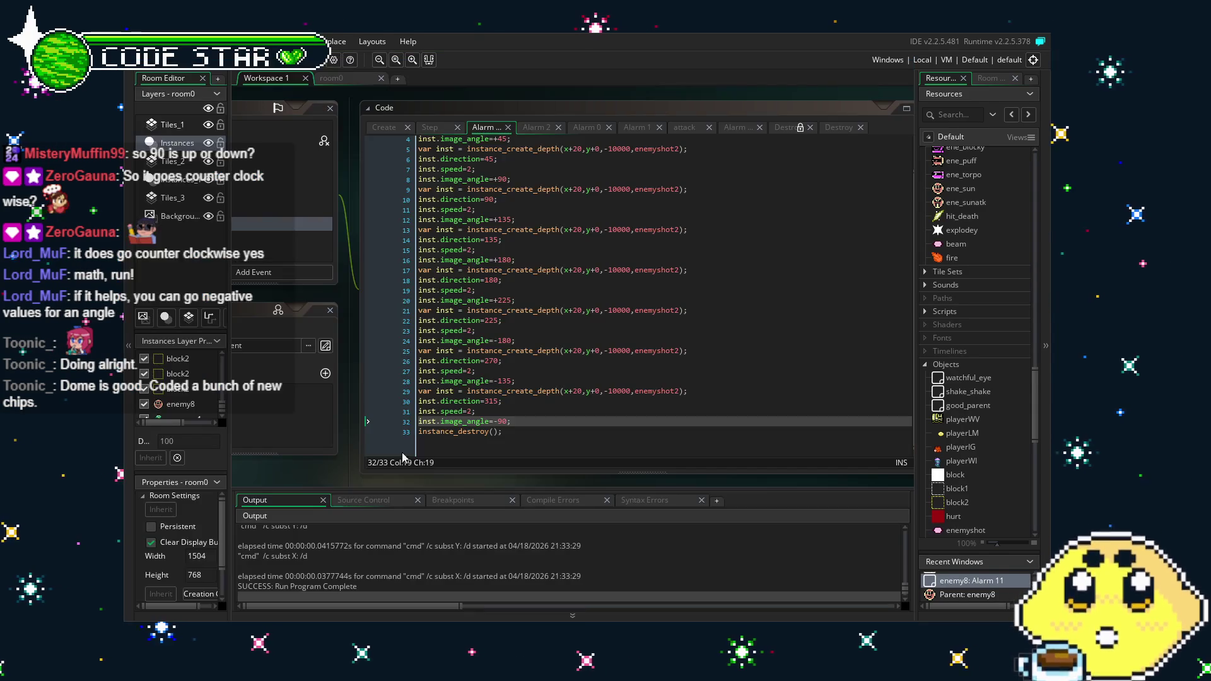
{"action": "left_click_drag", "start_coordinate": [346, 471], "coordinate": [353, 470]}
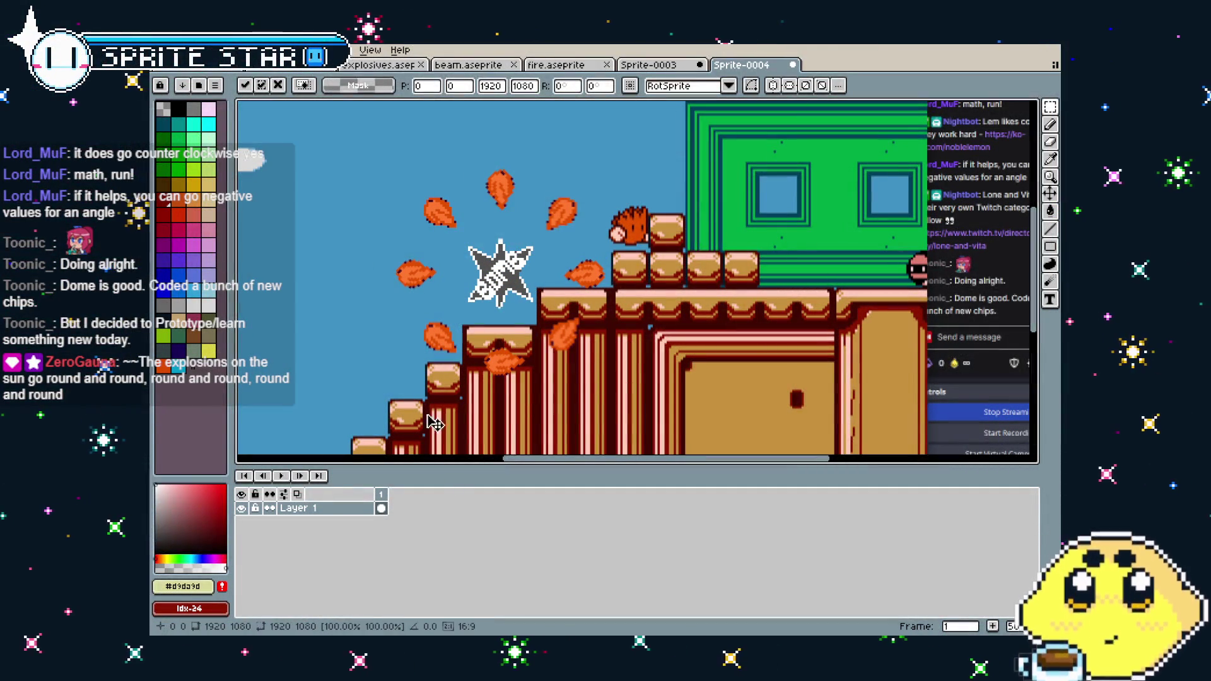
{"action": "scroll", "coordinate": [392, 388], "scroll_direction": "up", "scroll_amount": 2}
{"action": "mouse_move", "coordinate": [392, 388]}
{"action": "left_mouse_down"}
{"action": "mouse_move", "coordinate": [319, 359]}
{"action": "mouse_move", "coordinate": [302, 373]}
{"action": "mouse_move", "coordinate": [305, 351]}
{"action": "mouse_move", "coordinate": [262, 383]}
{"action": "mouse_move", "coordinate": [297, 388]}
{"action": "mouse_move", "coordinate": [297, 253]}
{"action": "mouse_move", "coordinate": [297, 409]}
{"action": "mouse_move", "coordinate": [283, 194]}
{"action": "left_mouse_up"}
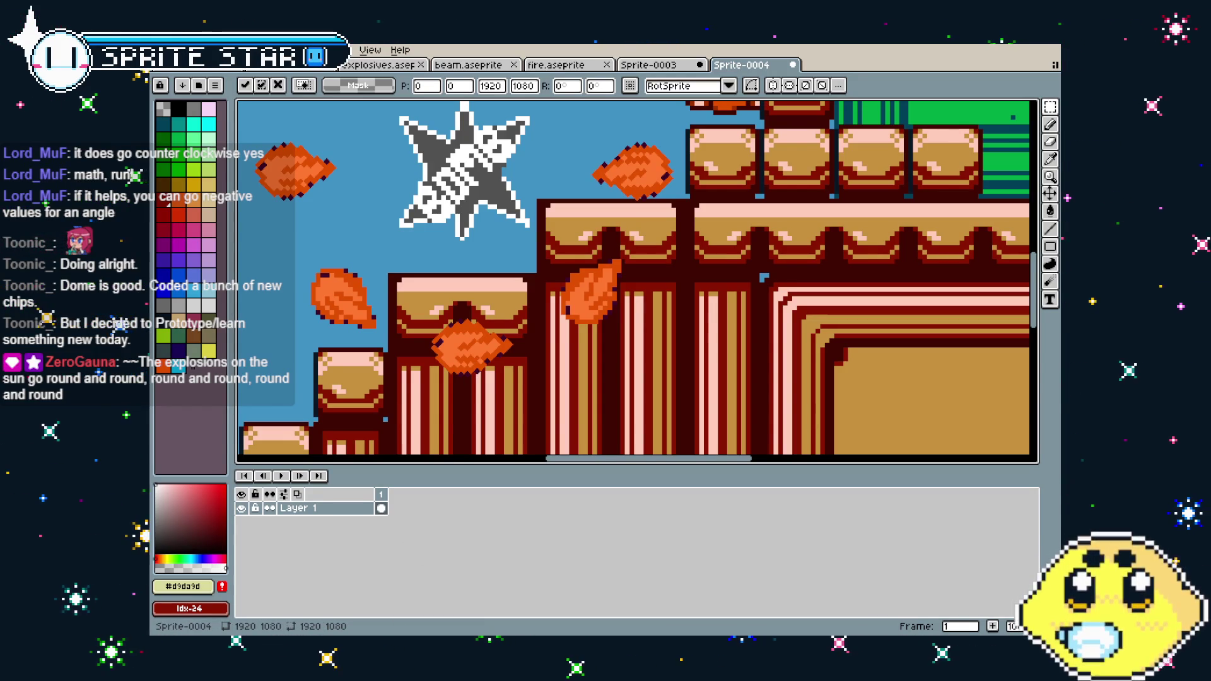
{"action": "left_click_drag", "start_coordinate": [457, 303], "coordinate": [419, 437]}
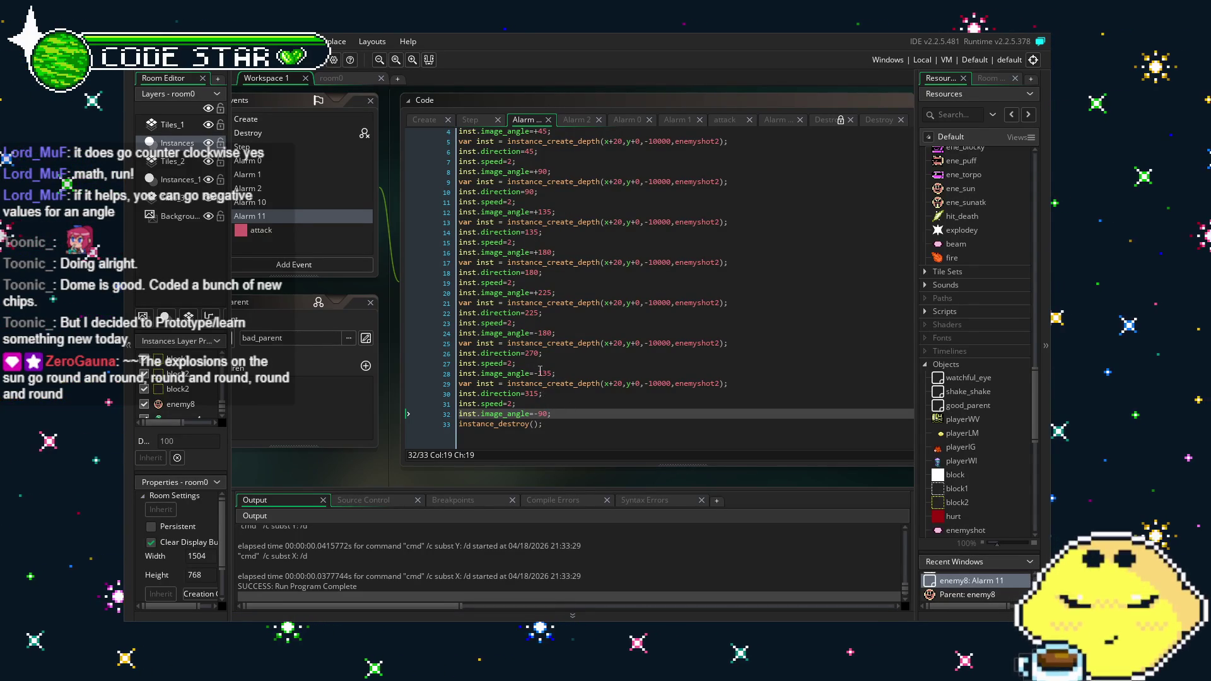
On line 28 of Alarm 11, replace the 270° shot's image_angle -135 with +45.
{"action": "left_click", "coordinate": [547, 373]}
{"action": "key", "text": "BackSpace"}
{"action": "key", "text": "BackSpace"}
{"action": "key", "text": "BackSpace"}
{"action": "key", "text": "BackSpace"}
{"action": "type", "text": "+45"}
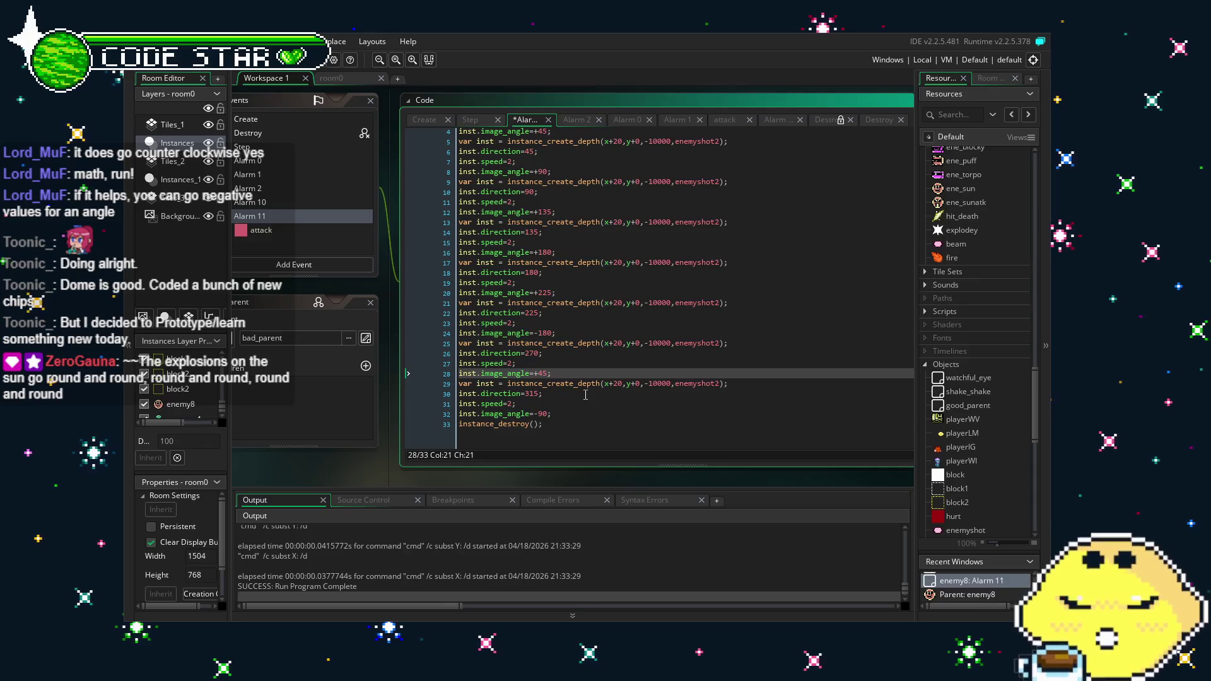
{"action": "key", "text": "Down"}
{"action": "key", "text": "Down"}
{"action": "key", "text": "Down"}
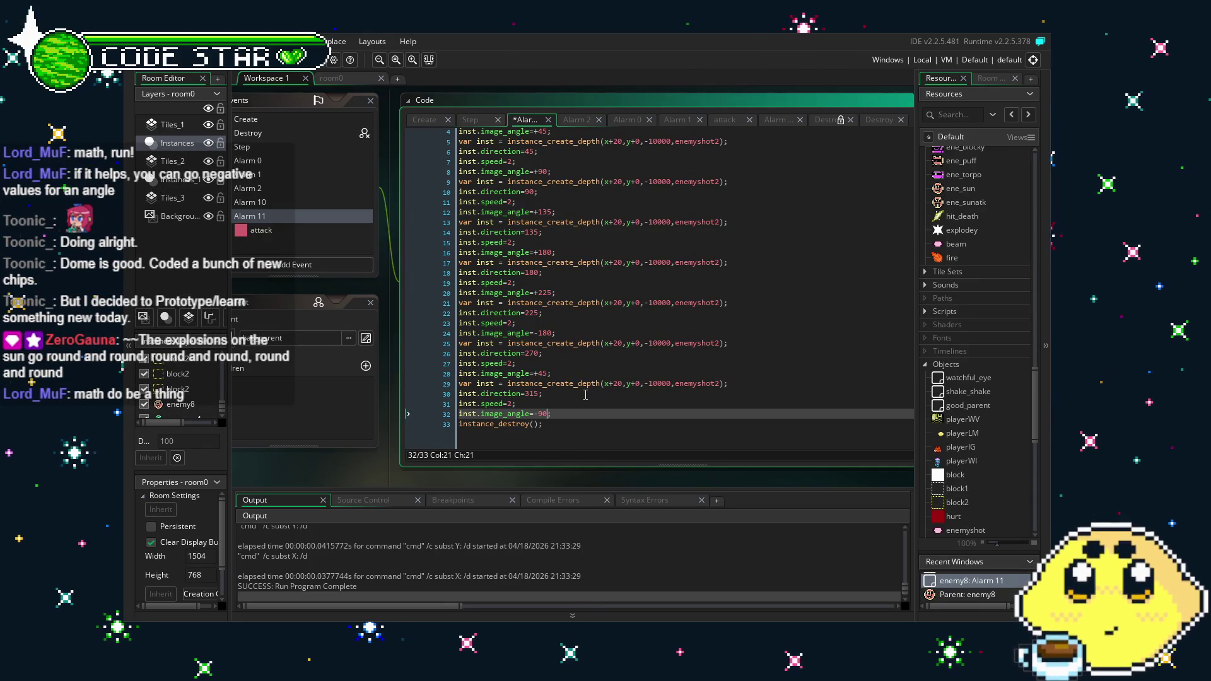
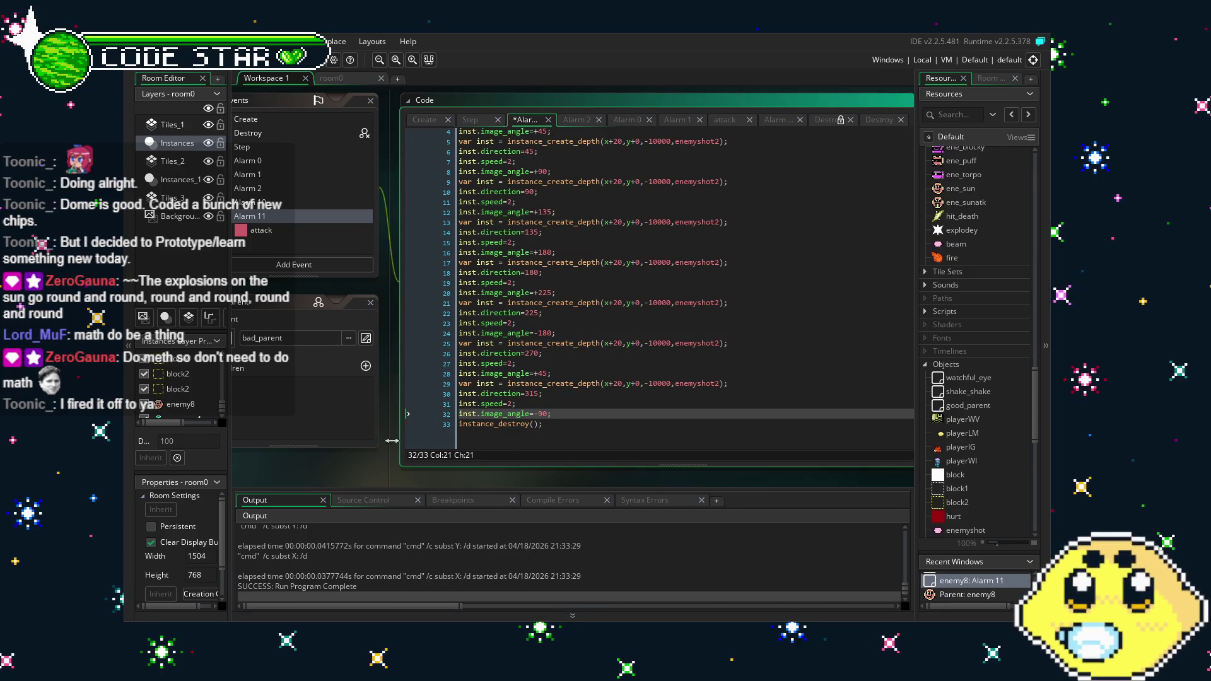
Review the final image_angle lines at the end of enemy8's Alarm 11 code.
{"action": "left_click_drag", "start_coordinate": [357, 467], "coordinate": [320, 457]}
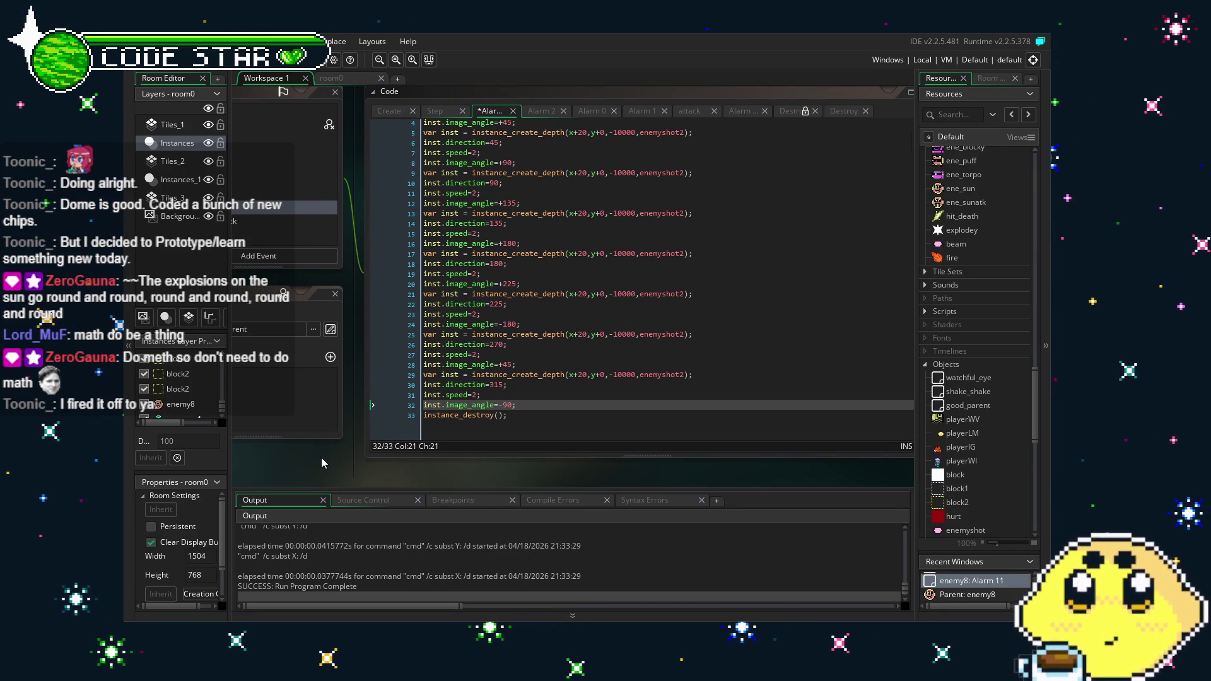
{"action": "mouse_move", "coordinate": [281, 463]}
{"action": "left_mouse_down"}
{"action": "mouse_move", "coordinate": [309, 479]}
{"action": "mouse_move", "coordinate": [365, 467]}
{"action": "left_mouse_up"}
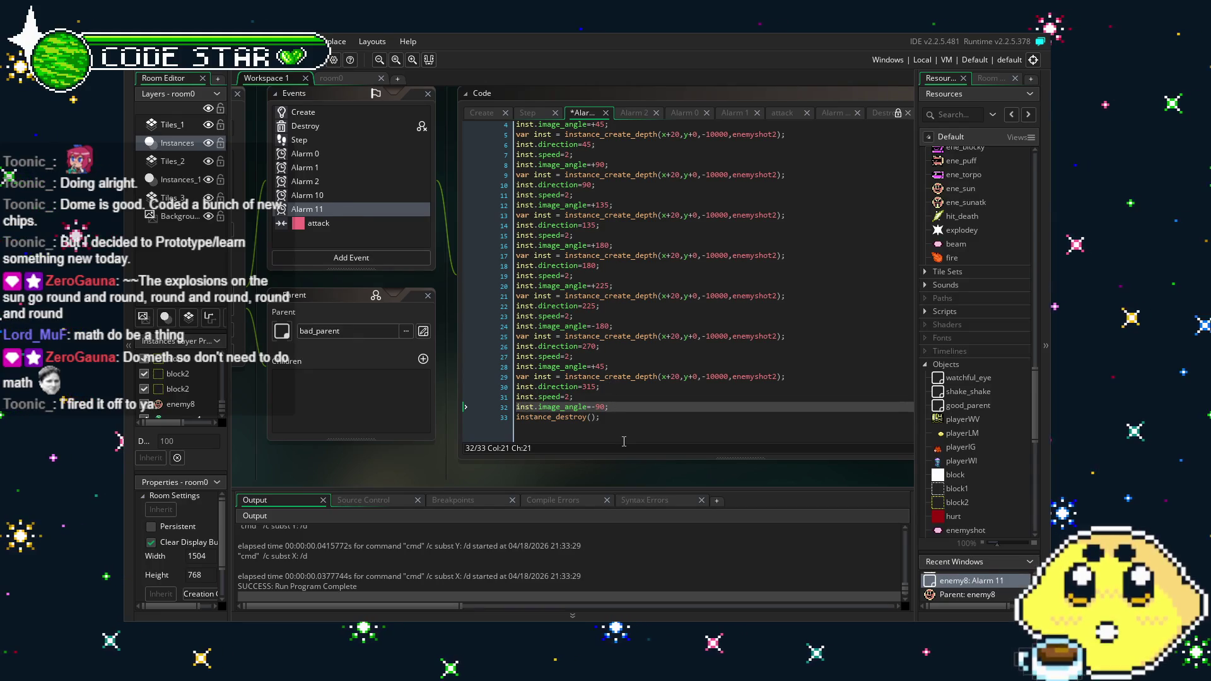
{"action": "left_click", "coordinate": [601, 442]}
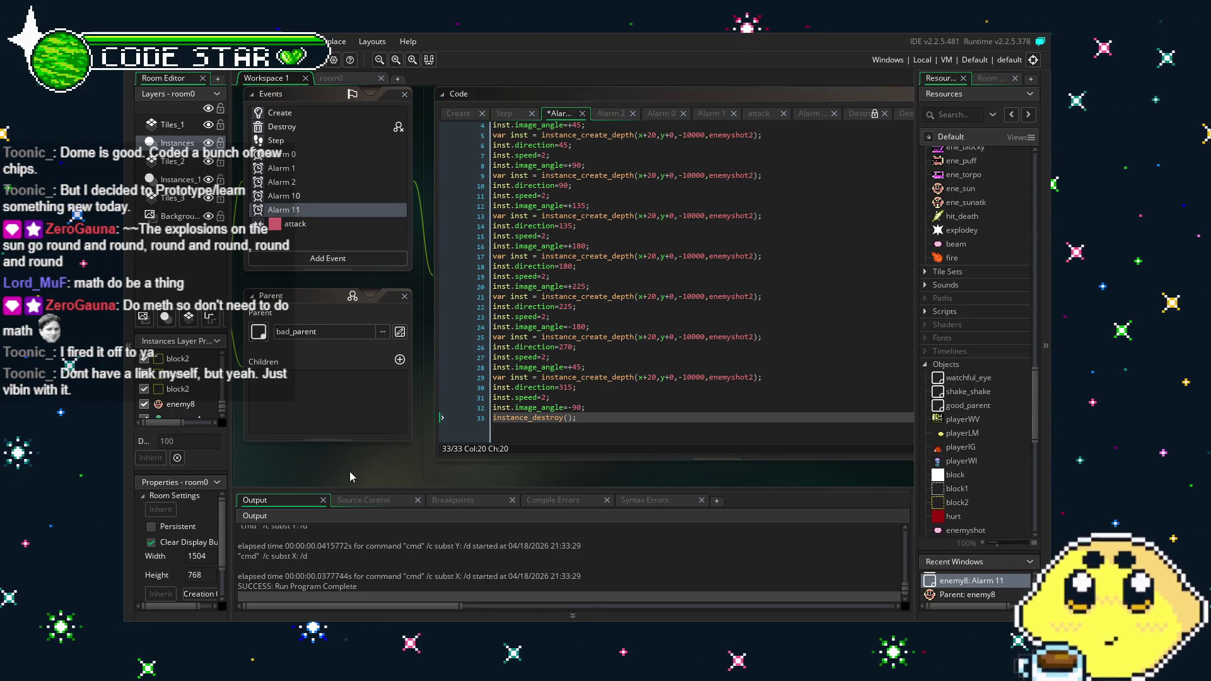
{"action": "left_click_drag", "start_coordinate": [350, 471], "coordinate": [367, 471]}
{"action": "scroll", "coordinate": [320, 213], "scroll_direction": "up", "scroll_amount": 1}
{"action": "scroll", "coordinate": [319, 214], "scroll_direction": "down", "scroll_amount": 1}
{"action": "left_click", "coordinate": [670, 413]}
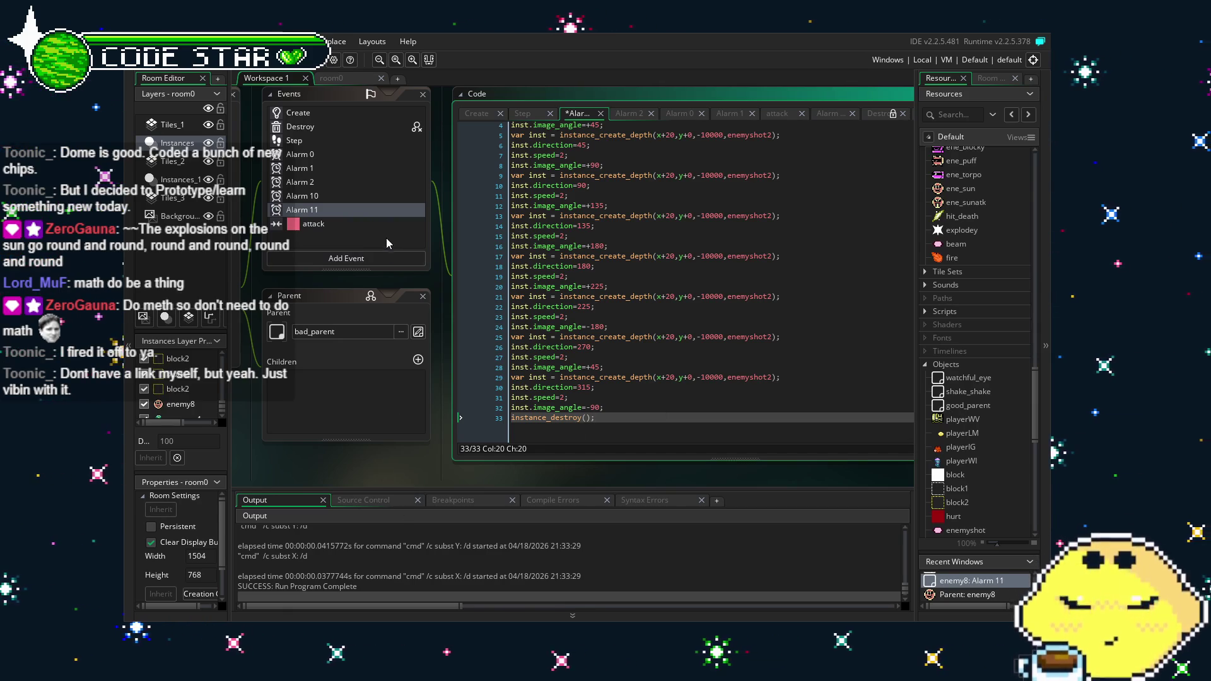
{"action": "scroll", "coordinate": [634, 379], "scroll_direction": "up", "scroll_amount": 1}
{"action": "scroll", "coordinate": [635, 379], "scroll_direction": "down", "scroll_amount": 1}
{"action": "left_click", "coordinate": [639, 411]}
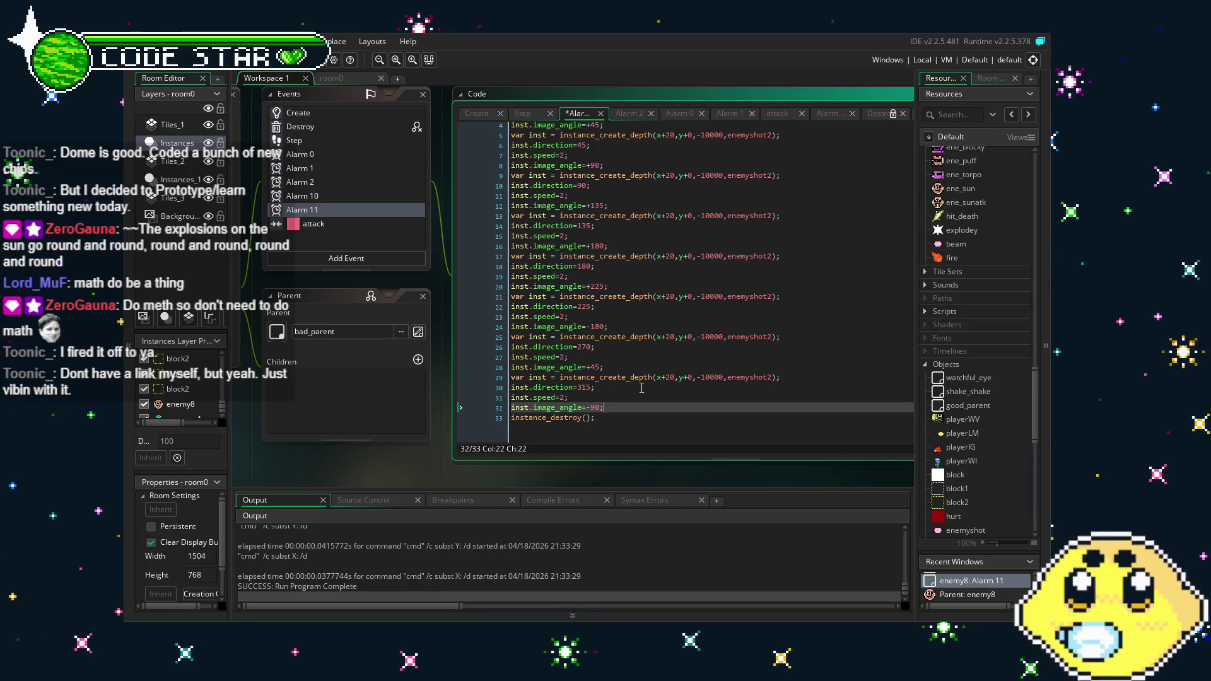
{"action": "scroll", "coordinate": [642, 388], "scroll_direction": "up", "scroll_amount": 1}
{"action": "scroll", "coordinate": [642, 388], "scroll_direction": "down", "scroll_amount": 1}
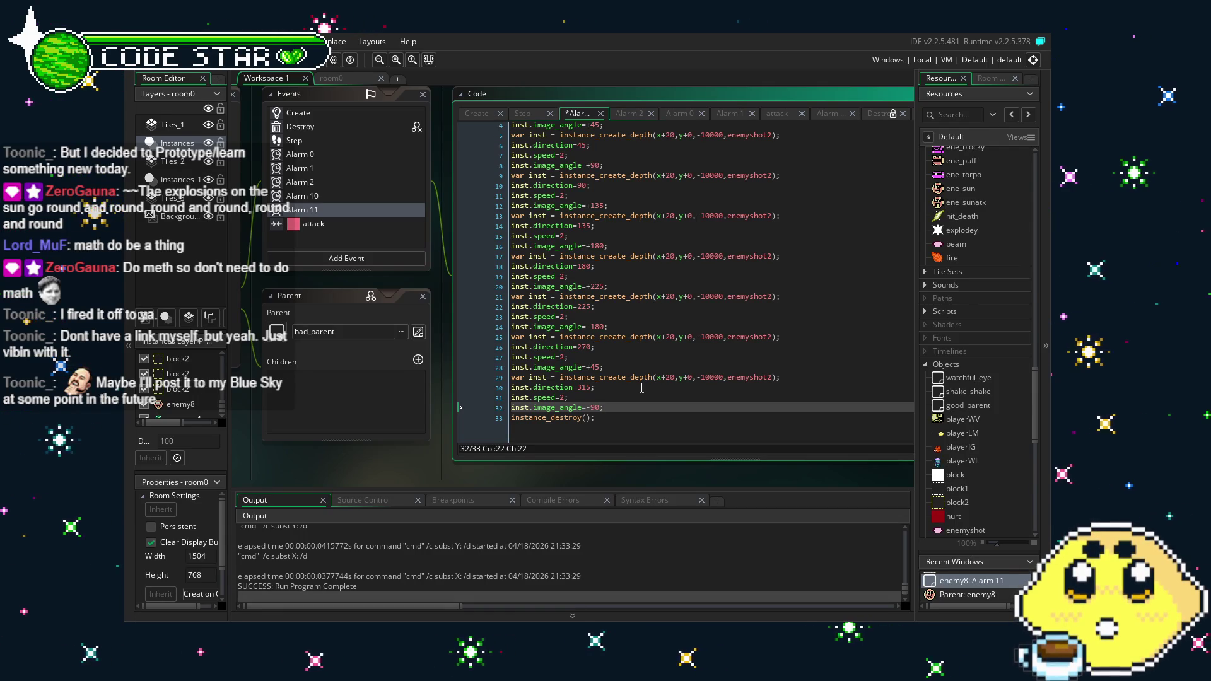
{"action": "scroll", "coordinate": [642, 388], "scroll_direction": "up", "scroll_amount": 1}
{"action": "scroll", "coordinate": [635, 377], "scroll_direction": "down", "scroll_amount": 1}
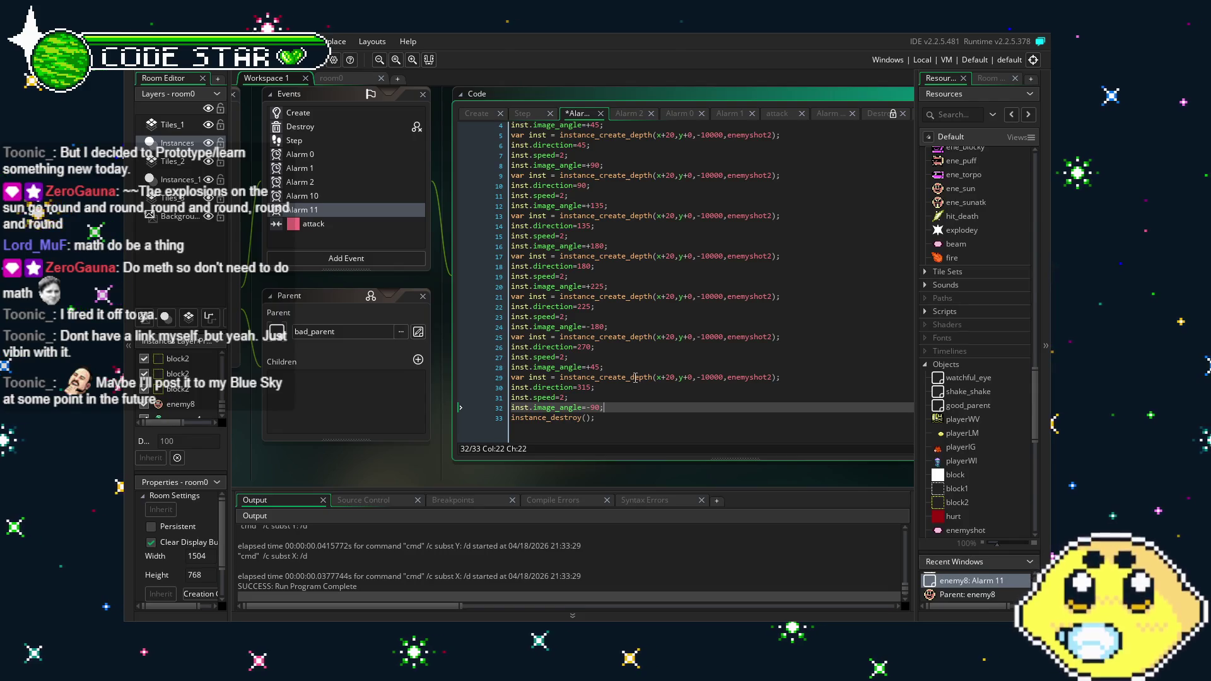
{"action": "key", "text": "Up"}
{"action": "key", "text": "Up"}
{"action": "key", "text": "Up"}
{"action": "left_click", "coordinate": [641, 355]}
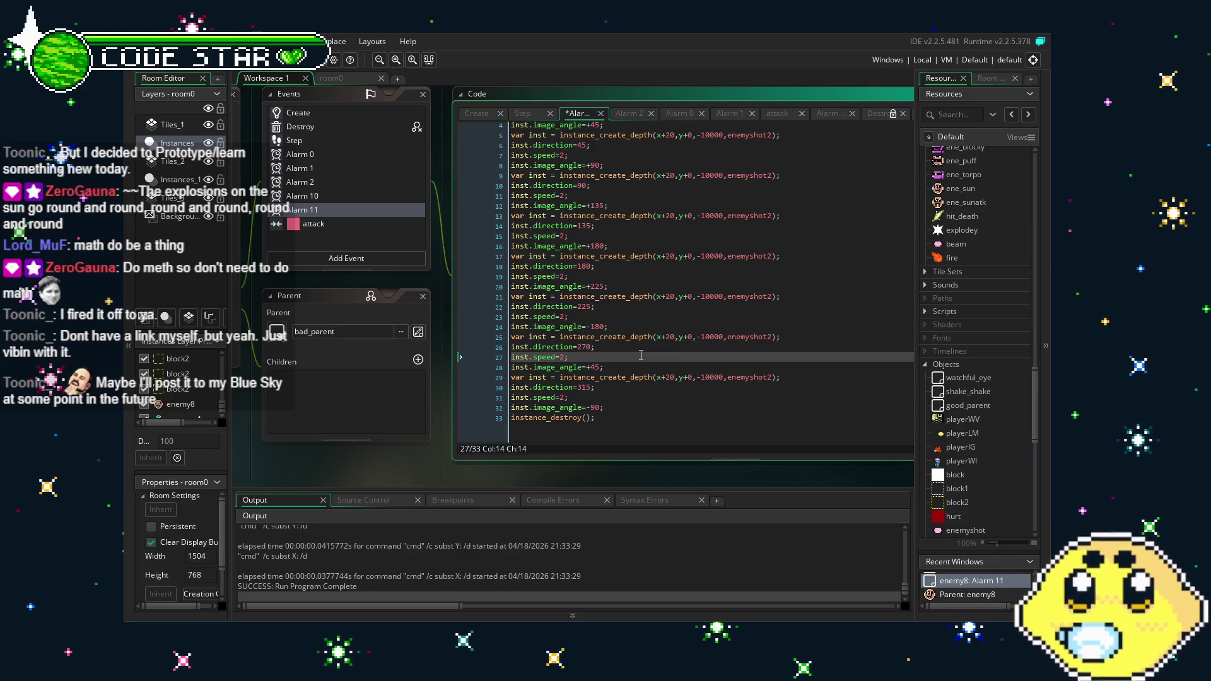
{"action": "left_click", "coordinate": [642, 397]}
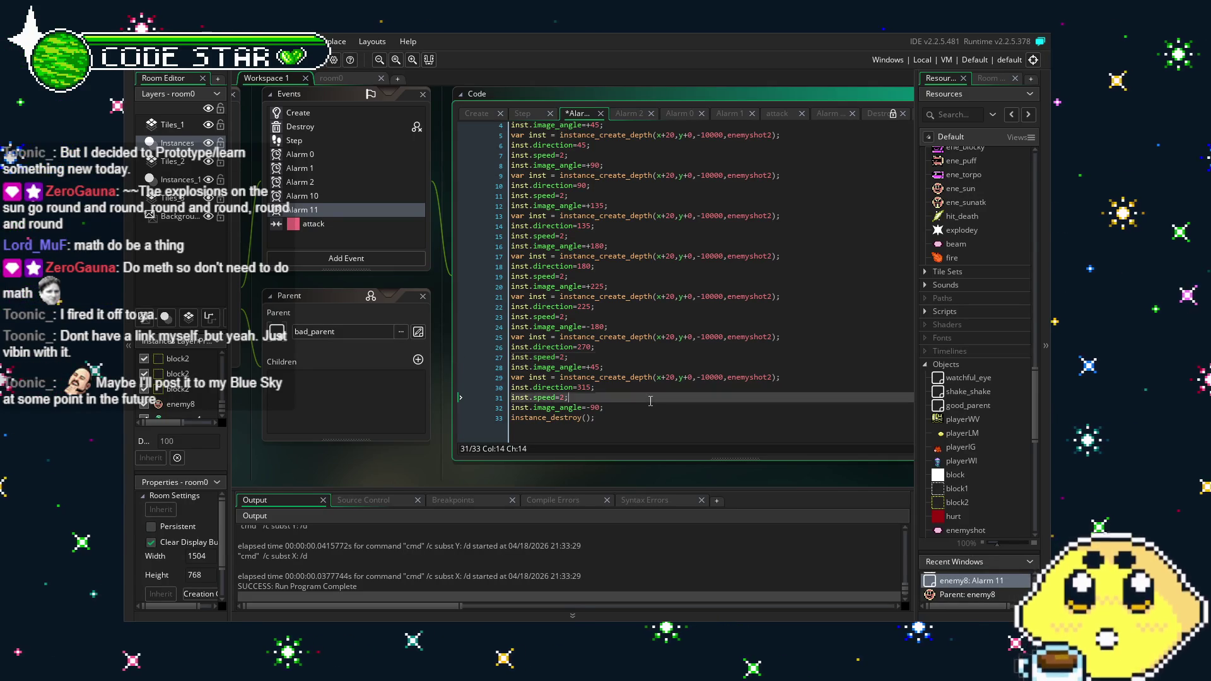
{"action": "left_click", "coordinate": [644, 418]}
{"action": "left_click", "coordinate": [645, 406]}
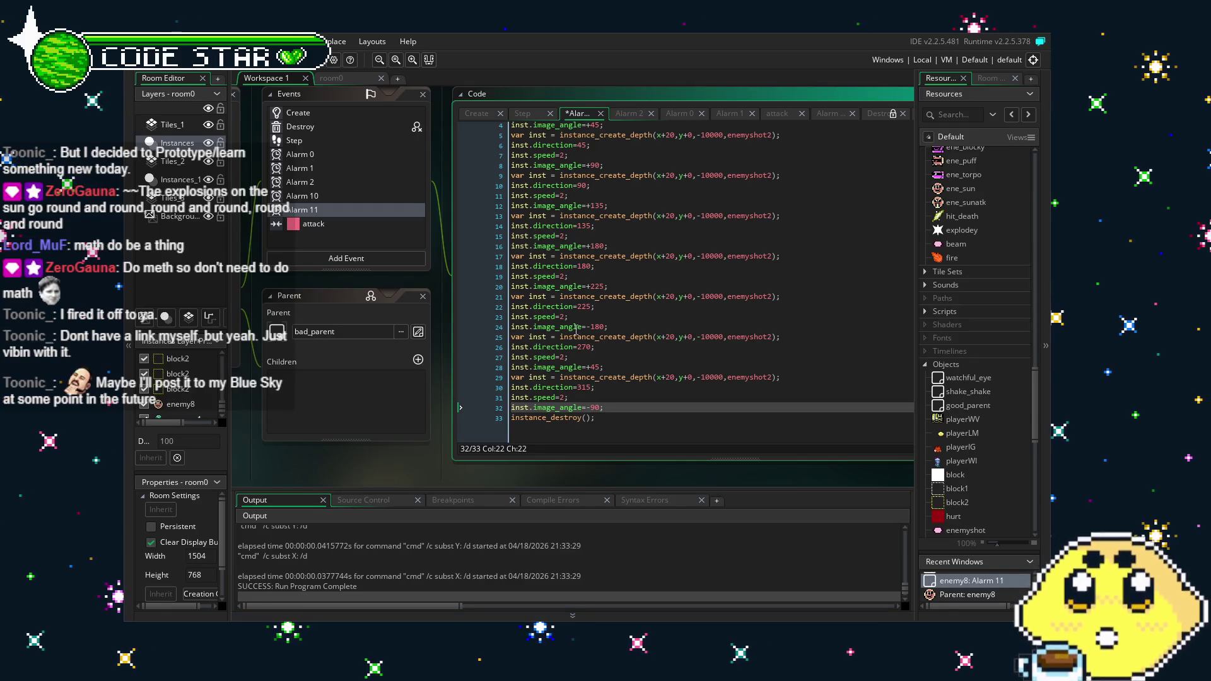
Delete the image_angle=-180 line, change the last angle from -90 to +90, save, and run.
{"action": "left_click", "coordinate": [603, 327]}
{"action": "key", "text": "BackSpace"}
{"action": "key", "text": "BackSpace"}
{"action": "key", "text": "BackSpace"}
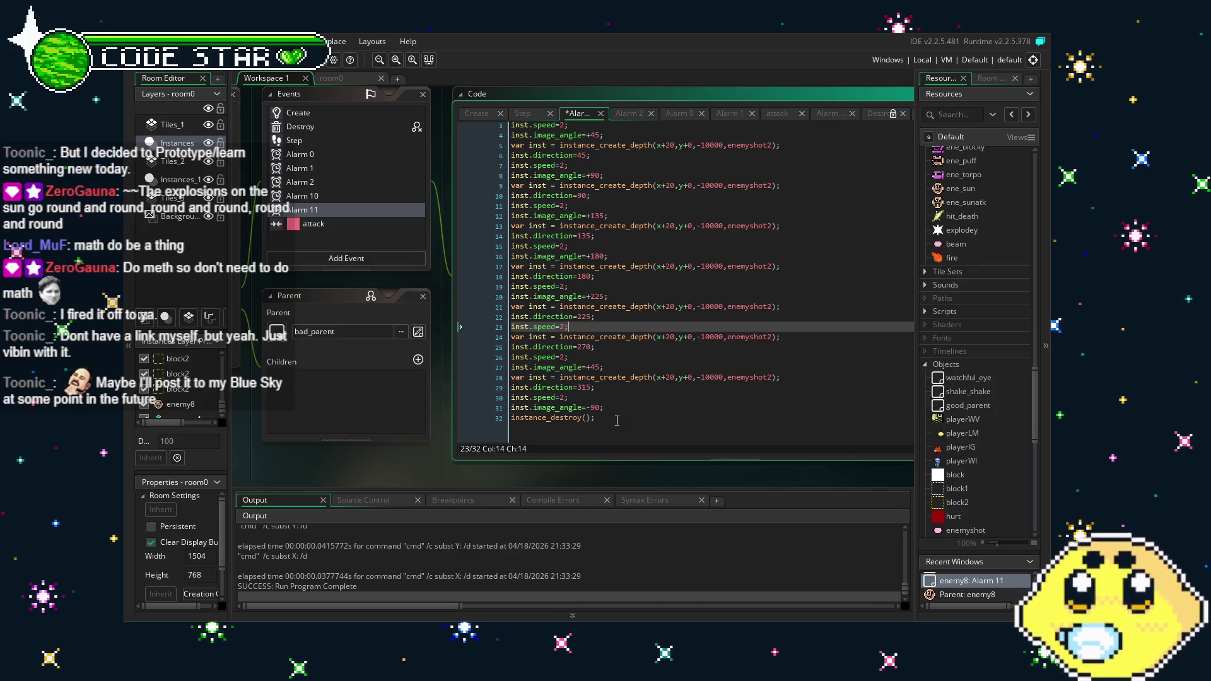
{"action": "left_click", "coordinate": [591, 407]}
{"action": "key", "text": "BackSpace"}
{"action": "type", "text": "+"}
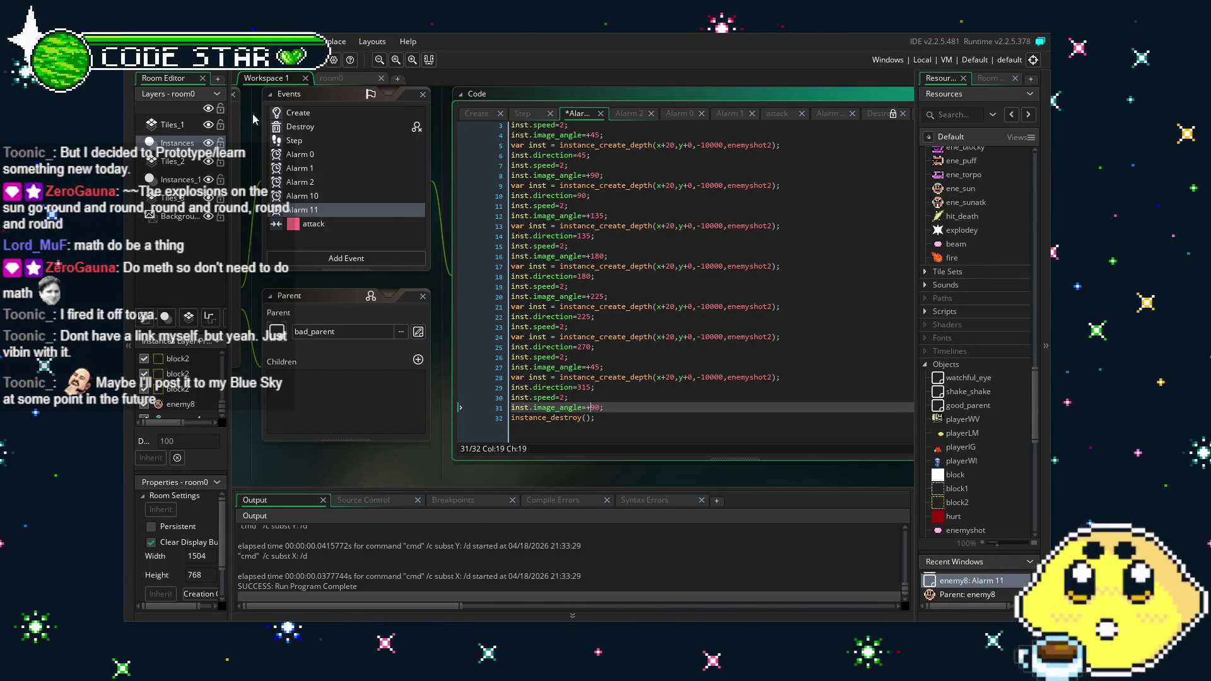
{"action": "key", "text": "ctrl+s"}
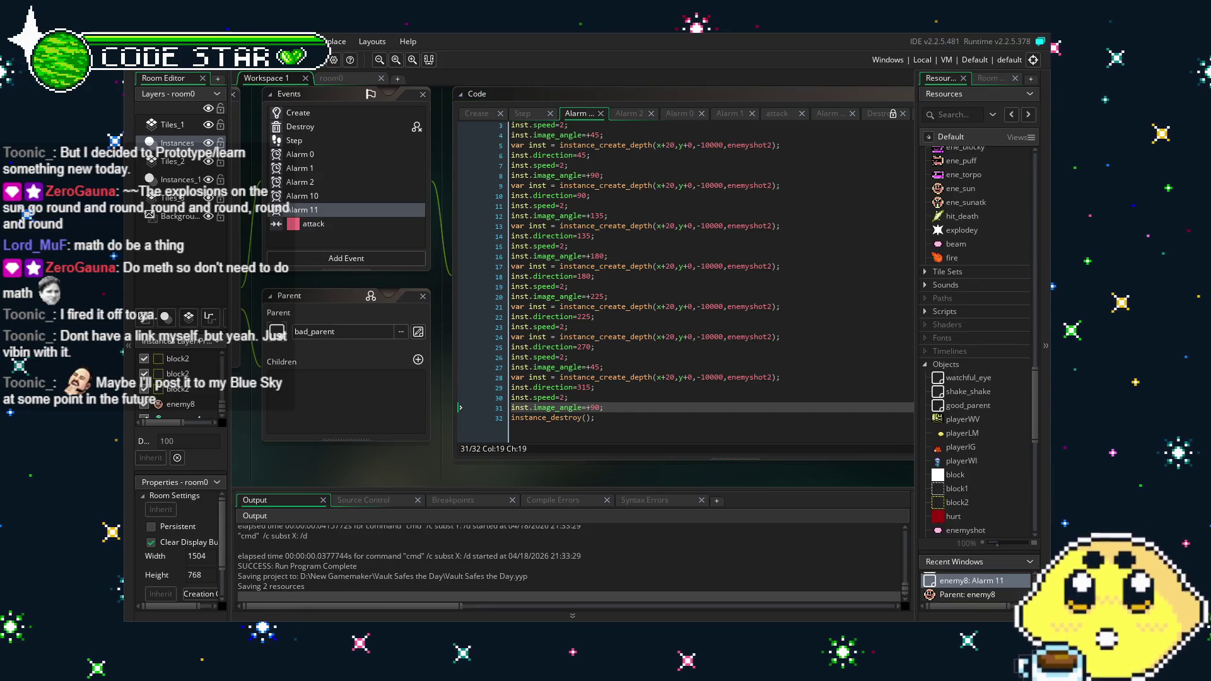
{"action": "key", "text": "F5"}
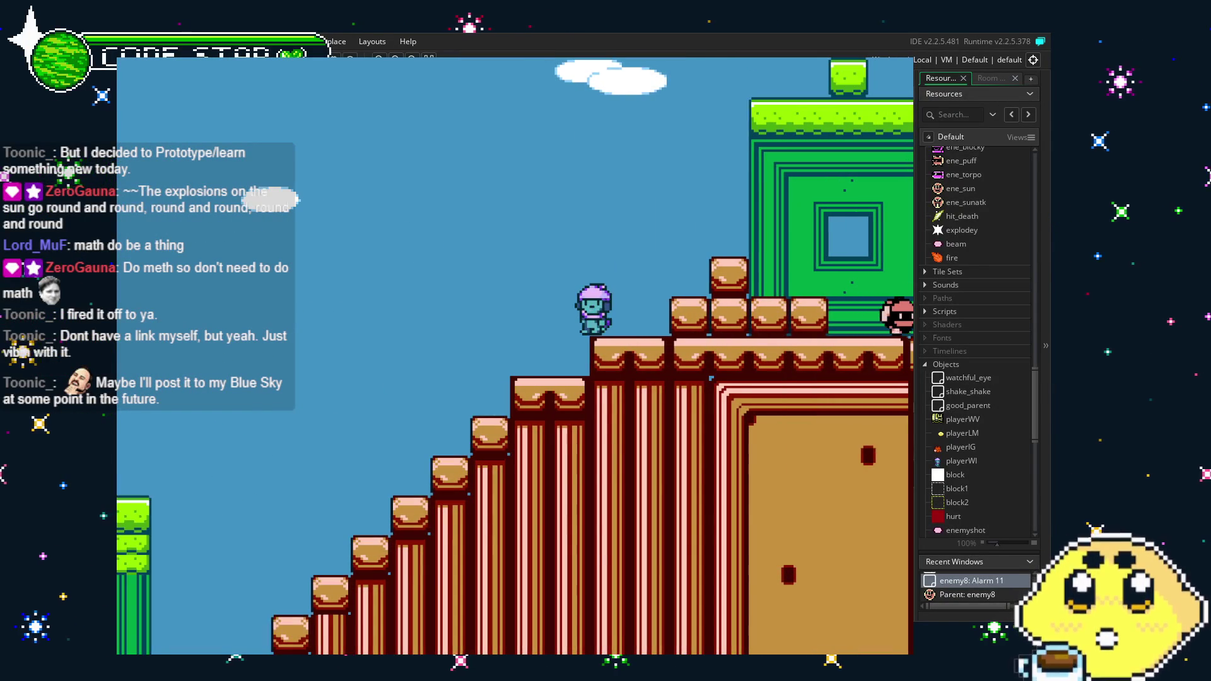
{"action": "key", "text": "Escape"}
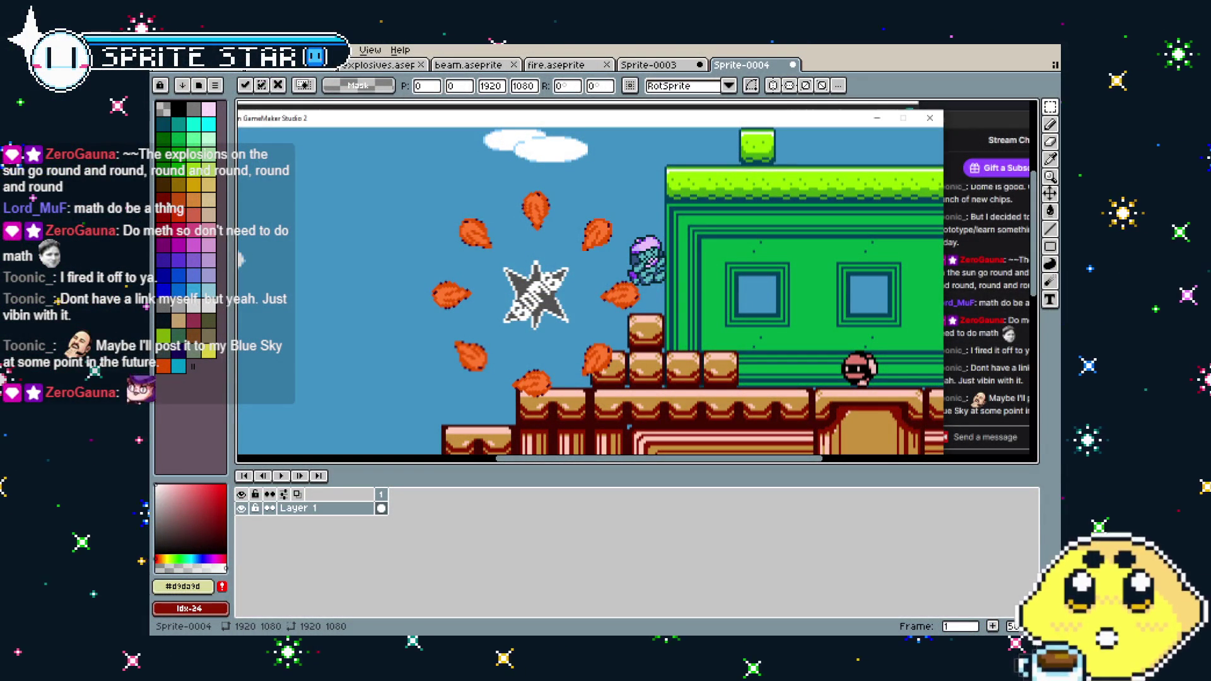
{"action": "scroll", "coordinate": [526, 359], "scroll_direction": "up", "scroll_amount": 1}
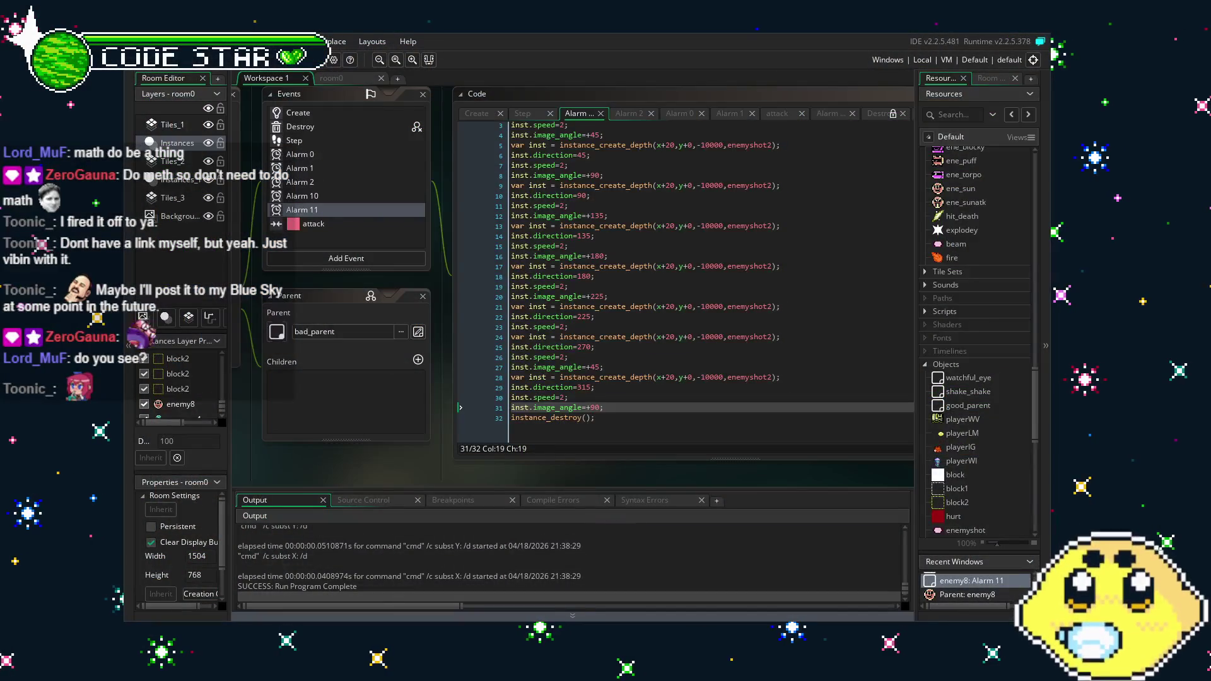
Delete the +90, +45 and +225 inst.image_angle lines from the Alarm 11 code.
{"action": "left_click", "coordinate": [459, 441]}
{"action": "left_click_drag", "start_coordinate": [582, 408], "coordinate": [504, 409]}
{"action": "key", "text": "BackSpace"}
{"action": "key", "text": "BackSpace"}
{"action": "left_click_drag", "start_coordinate": [581, 367], "coordinate": [490, 367]}
{"action": "key", "text": "BackSpace"}
{"action": "key", "text": "BackSpace"}
{"action": "left_click_drag", "start_coordinate": [586, 317], "coordinate": [489, 317]}
{"action": "key", "text": "BackSpace"}
{"action": "key", "text": "BackSpace"}
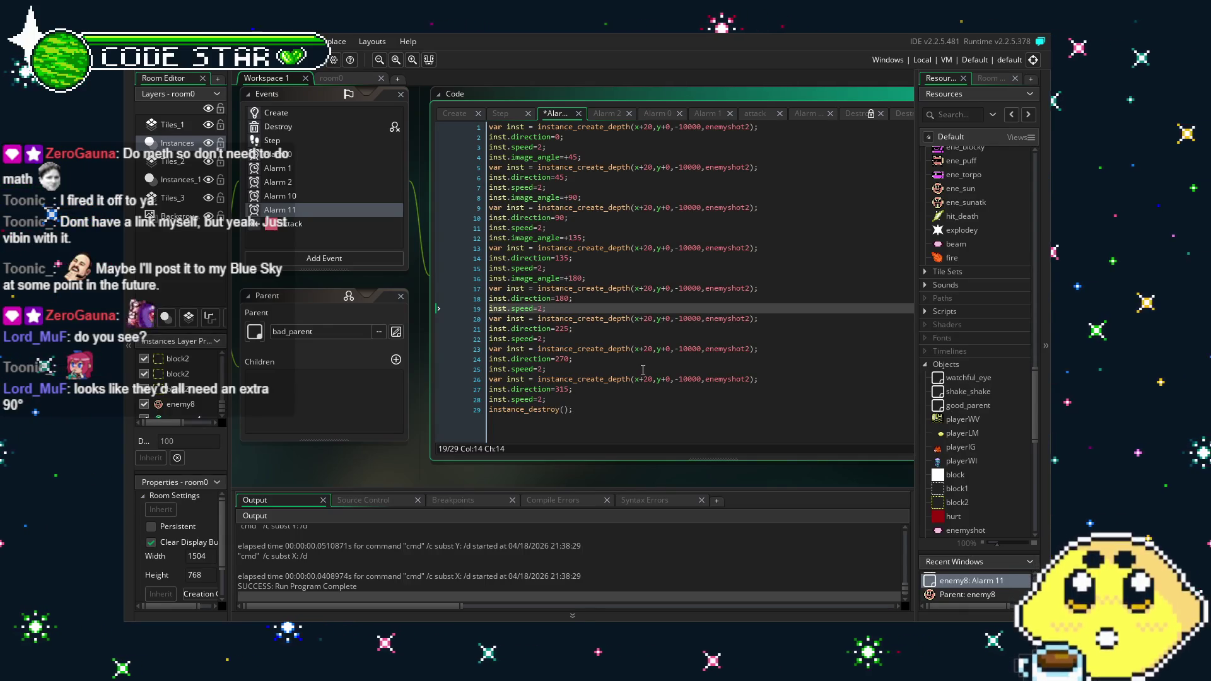
Retype inst.image_angle=+225;, +45; and +90; on new lines and save.
{"action": "key", "text": "Return"}
{"action": "type", "text": "inst.image_angle=+225;"}
{"action": "key", "text": "Down"}
{"action": "key", "text": "Down"}
{"action": "key", "text": "Down"}
{"action": "key", "text": "End"}
{"action": "key", "text": "Return"}
{"action": "type", "text": "inst.image_angle=+45;"}
{"action": "key", "text": "shift+Home"}
{"action": "key", "text": "Down"}
{"action": "key", "text": "Down"}
{"action": "key", "text": "Down"}
{"action": "key", "text": "End"}
{"action": "key", "text": "Return"}
{"action": "type", "text": "inst.image_angle=+90;"}
{"action": "left_click", "coordinate": [552, 440]}
{"action": "key", "text": "ctrl+s"}
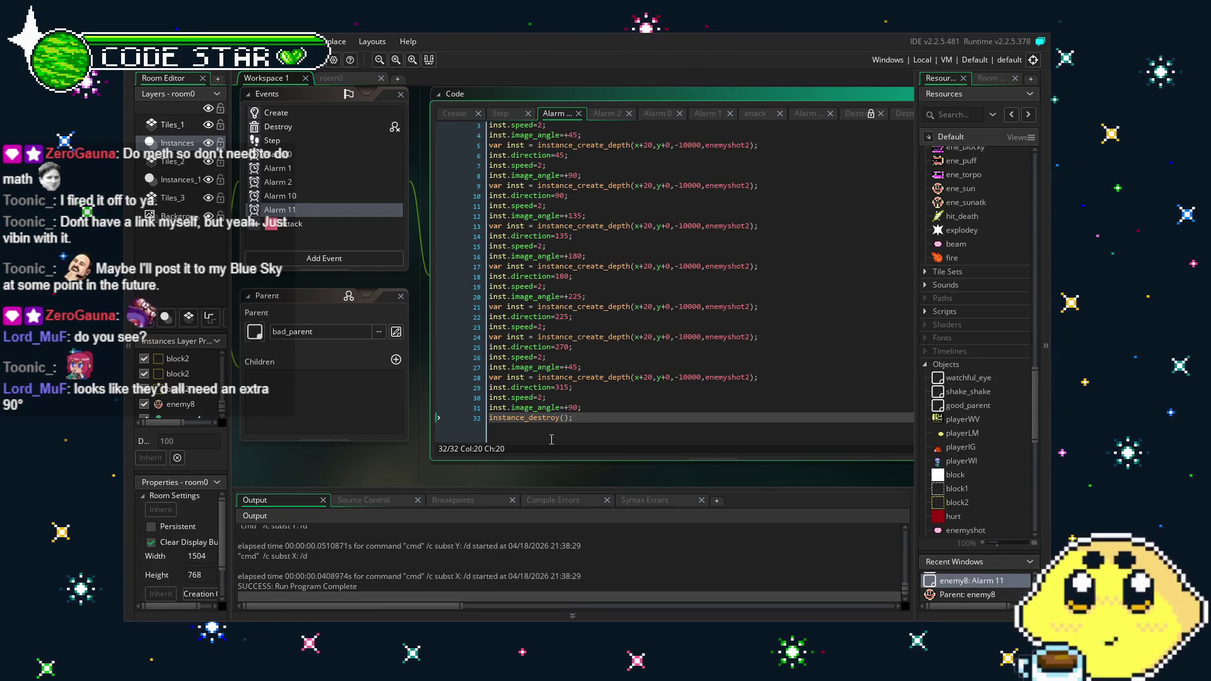
Change the angle values to 180 on line 31, 135 on line 27, 315 on line 20, and save.
{"action": "left_click", "coordinate": [589, 414]}
{"action": "key", "text": "BackSpace"}
{"action": "key", "text": "BackSpace"}
{"action": "key", "text": "BackSpace"}
{"action": "type", "text": "180;"}
{"action": "key", "text": "Up"}
{"action": "key", "text": "Up"}
{"action": "key", "text": "Up"}
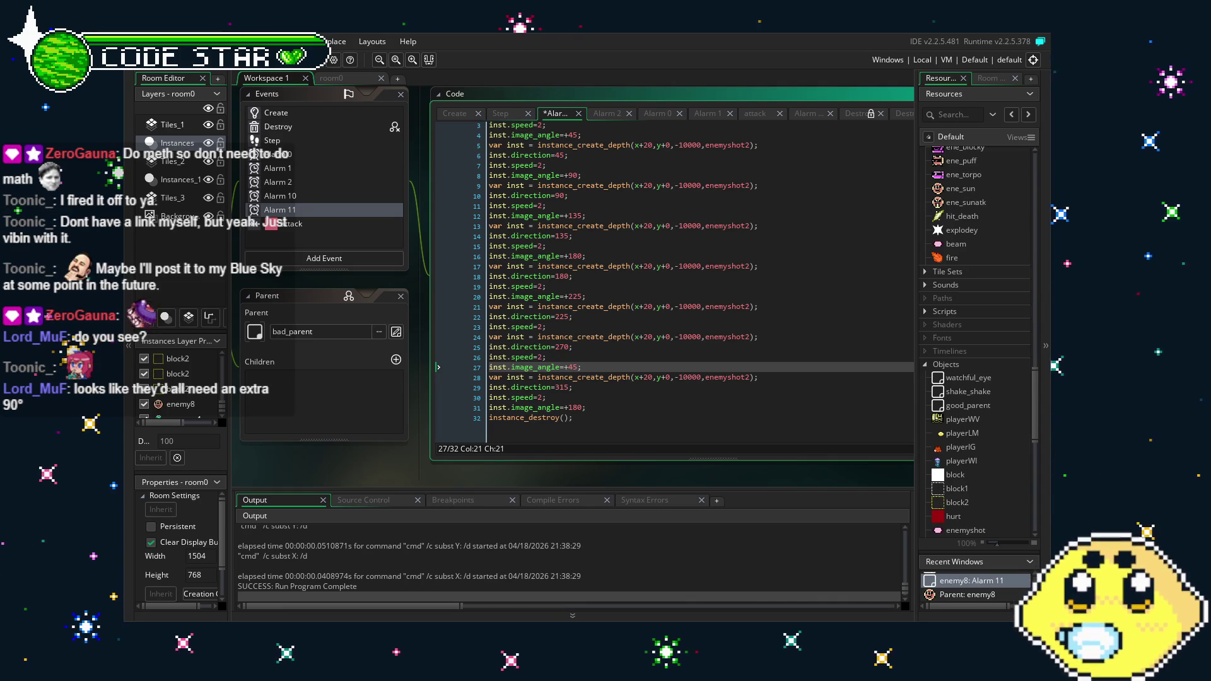
{"action": "key", "text": "BackSpace"}
{"action": "key", "text": "BackSpace"}
{"action": "type", "text": "13"}
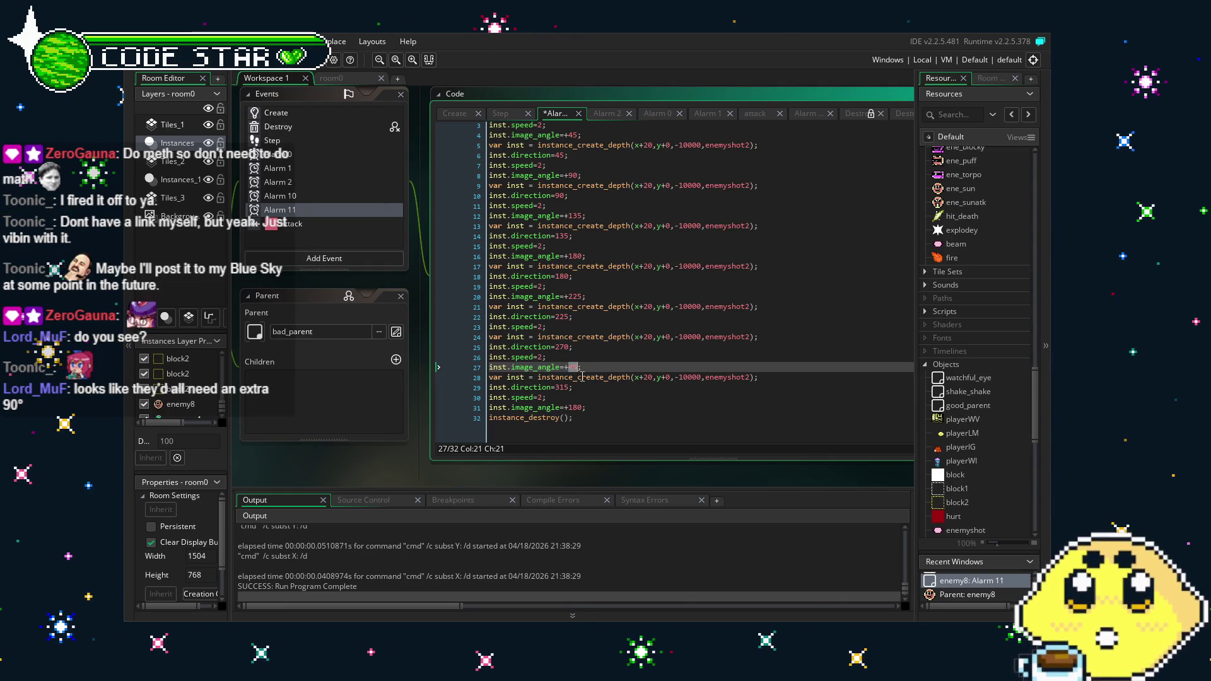
{"action": "type", "text": "5"}
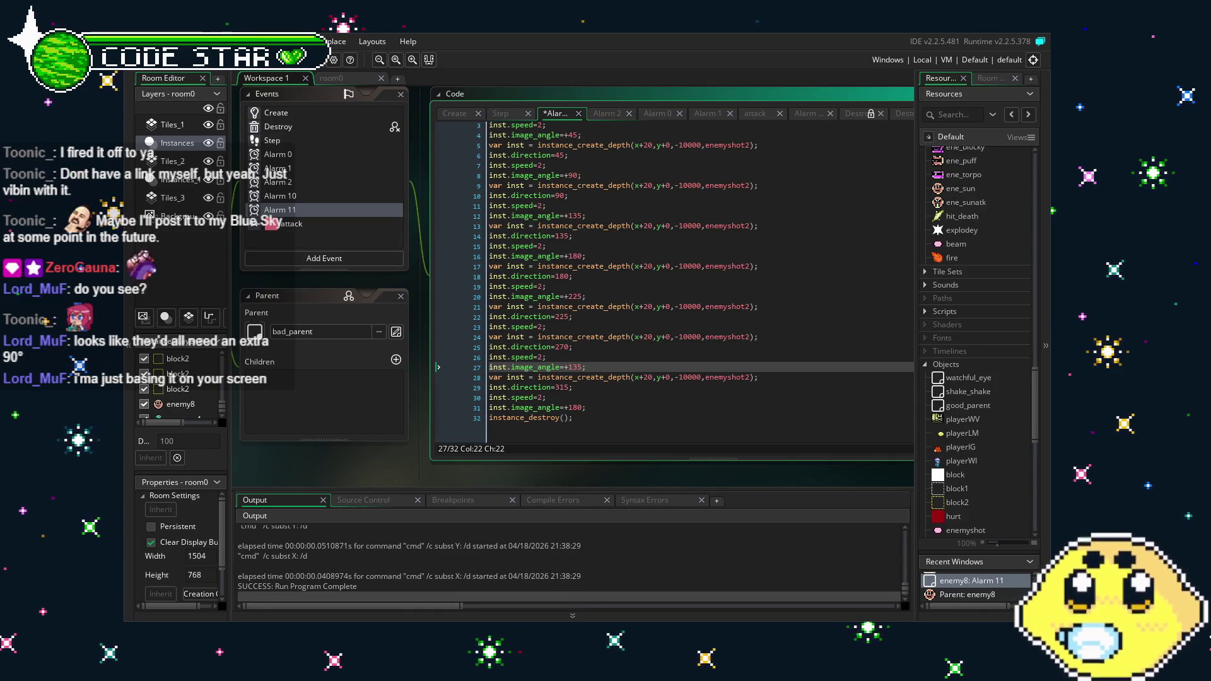
{"action": "double_click", "coordinate": [569, 297]}
{"action": "type", "text": "315"}
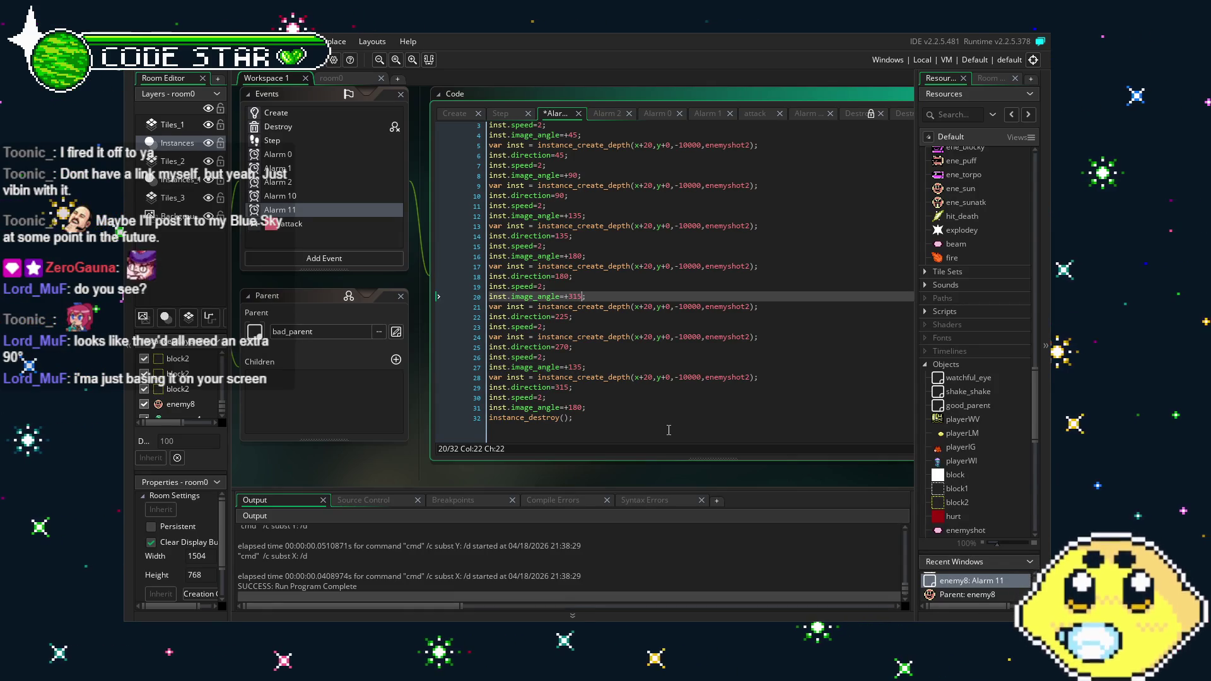
{"action": "left_click", "coordinate": [669, 431]}
{"action": "key", "text": "ctrl+s"}
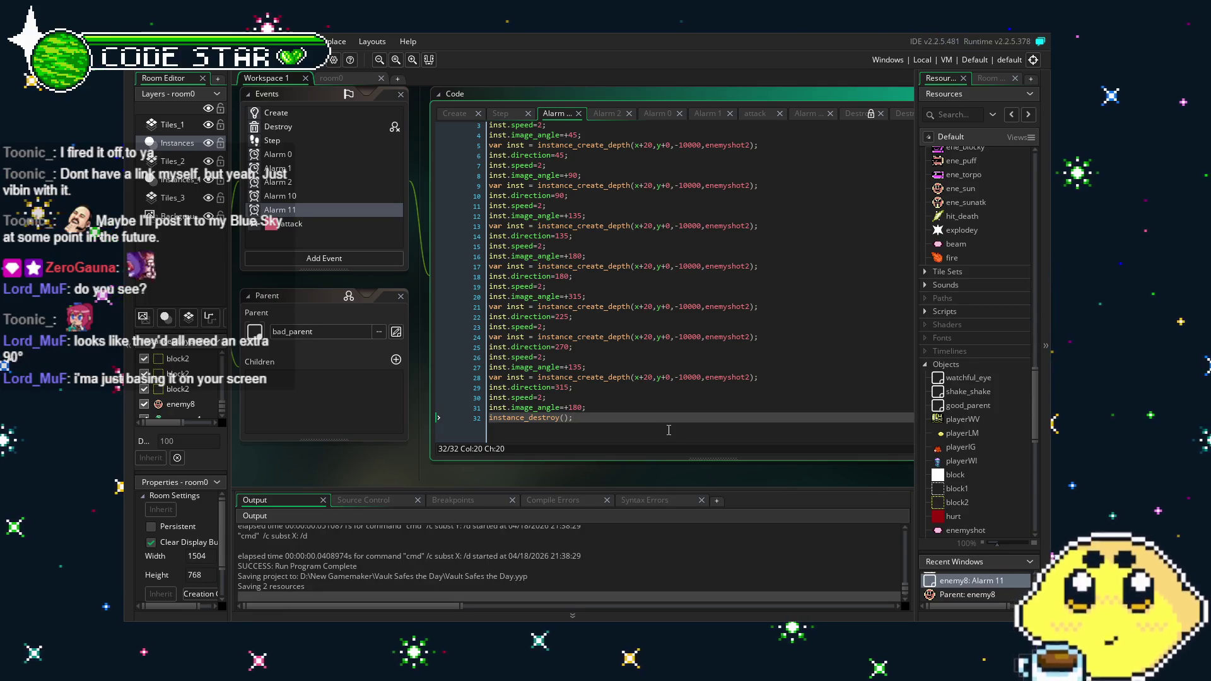
{"action": "key", "text": "F5"}
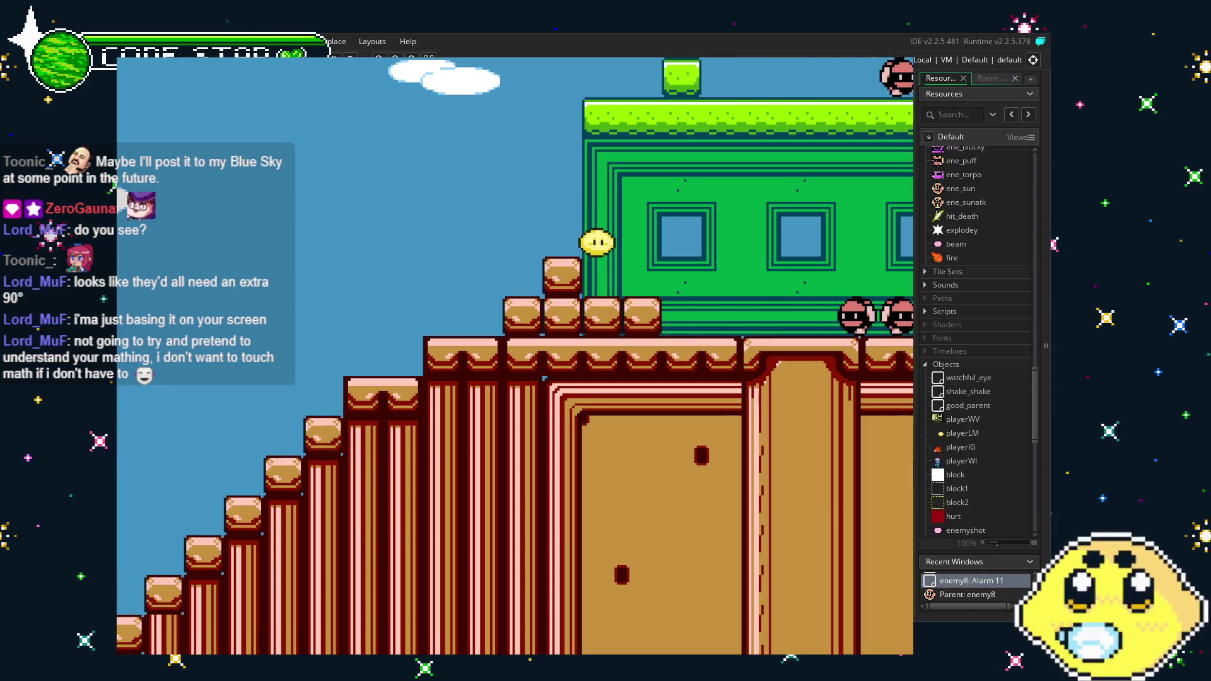
{"action": "key", "text": "Escape"}
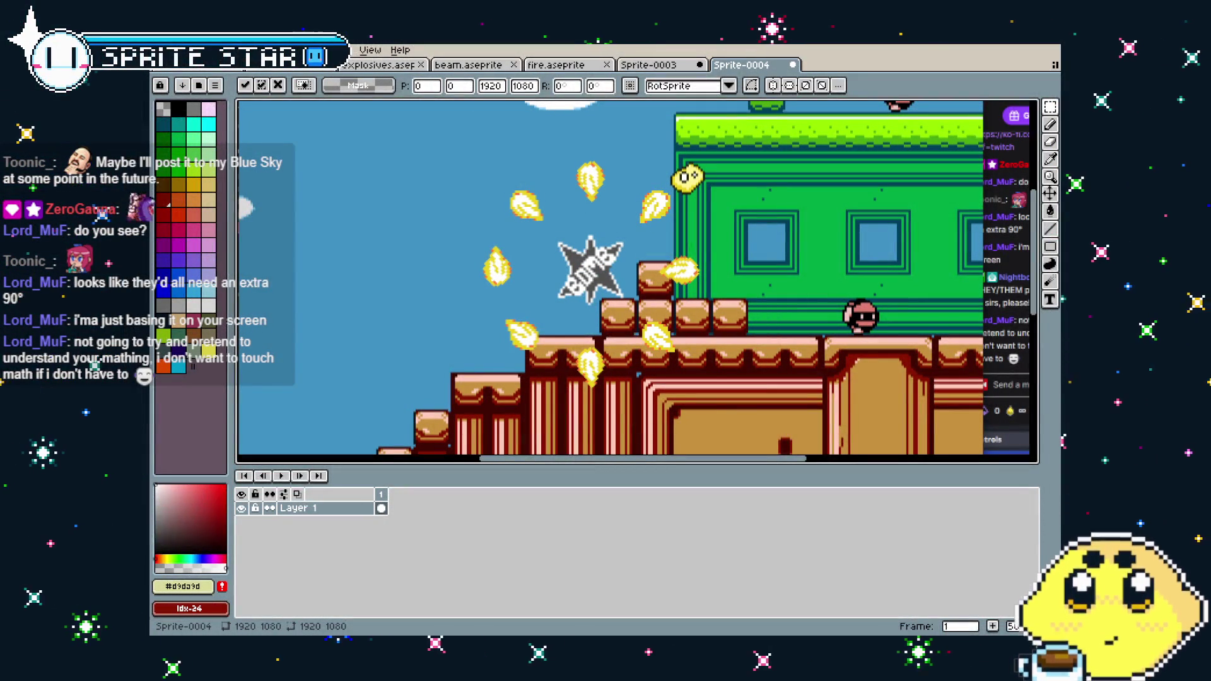
Zoom and pan the Aseprite screenshot to inspect the yellow leaves around the star burst.
{"action": "scroll", "coordinate": [573, 324], "scroll_direction": "up", "scroll_amount": 1}
{"action": "left_click_drag", "start_coordinate": [549, 277], "coordinate": [459, 350]}
{"action": "scroll", "coordinate": [459, 350], "scroll_direction": "down", "scroll_amount": 2}
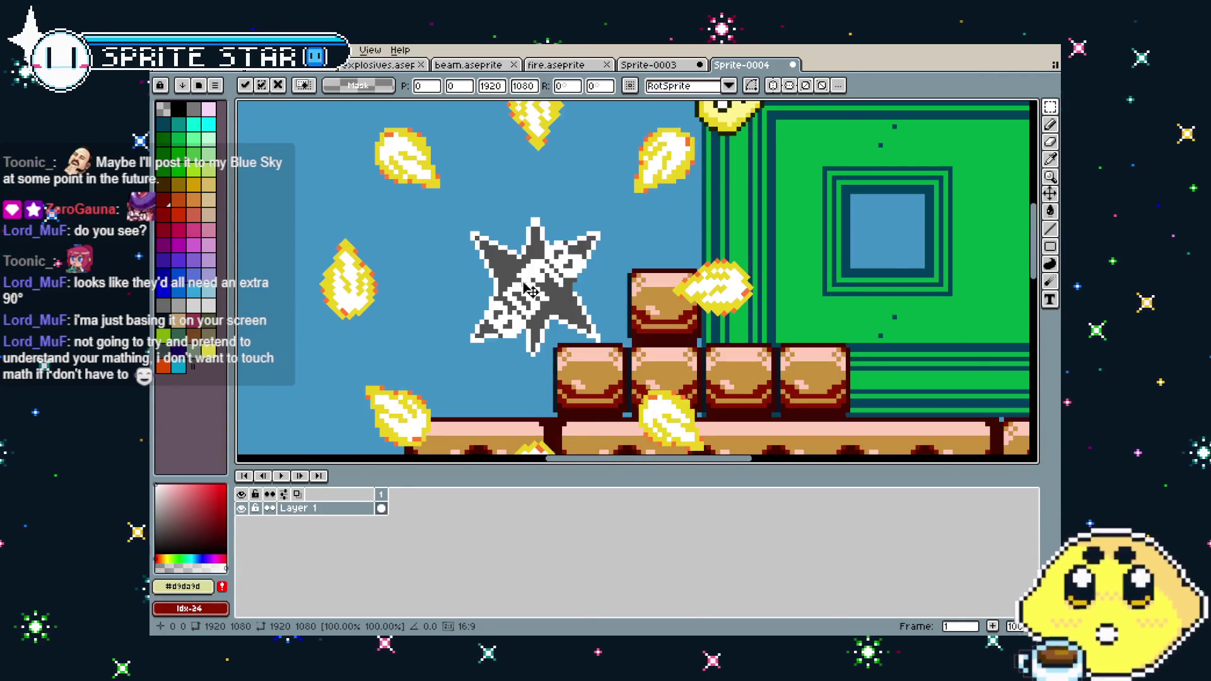
{"action": "mouse_move", "coordinate": [527, 279]}
{"action": "left_mouse_down"}
{"action": "mouse_move", "coordinate": [656, 290]}
{"action": "mouse_move", "coordinate": [643, 292]}
{"action": "left_mouse_up"}
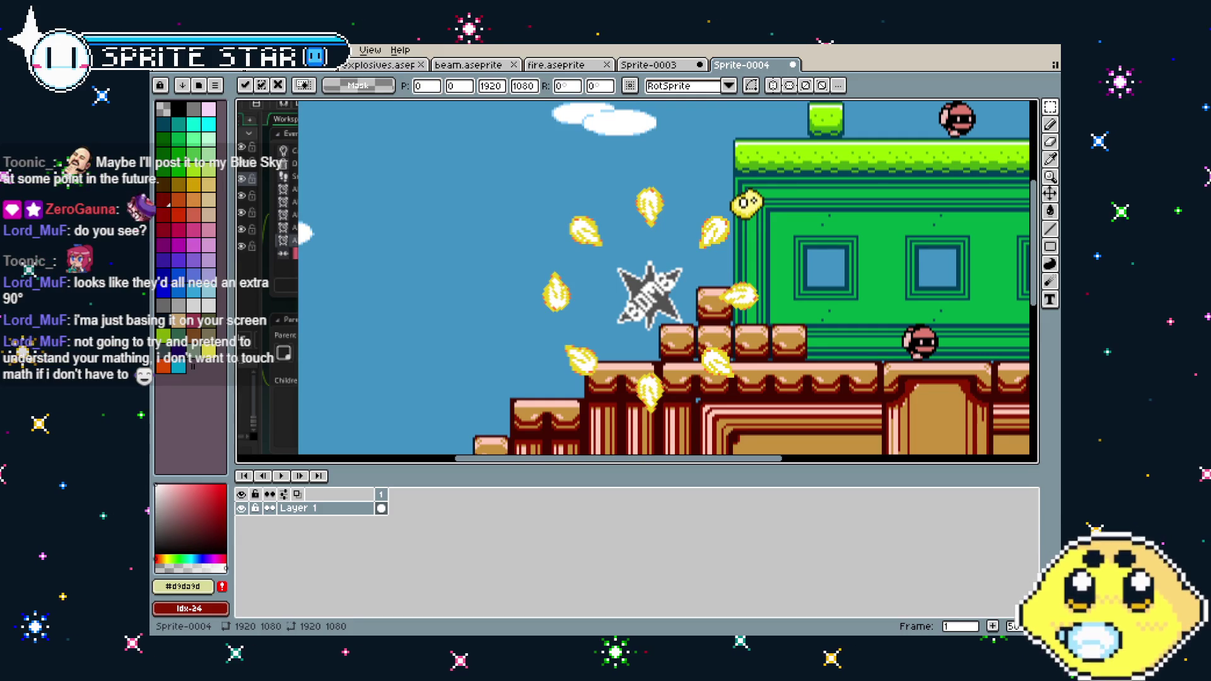
Change the Alarm 11 angles from 315 to 225, 135 to 45, and 180 to -90.
{"action": "key", "text": "alt+Tab"}
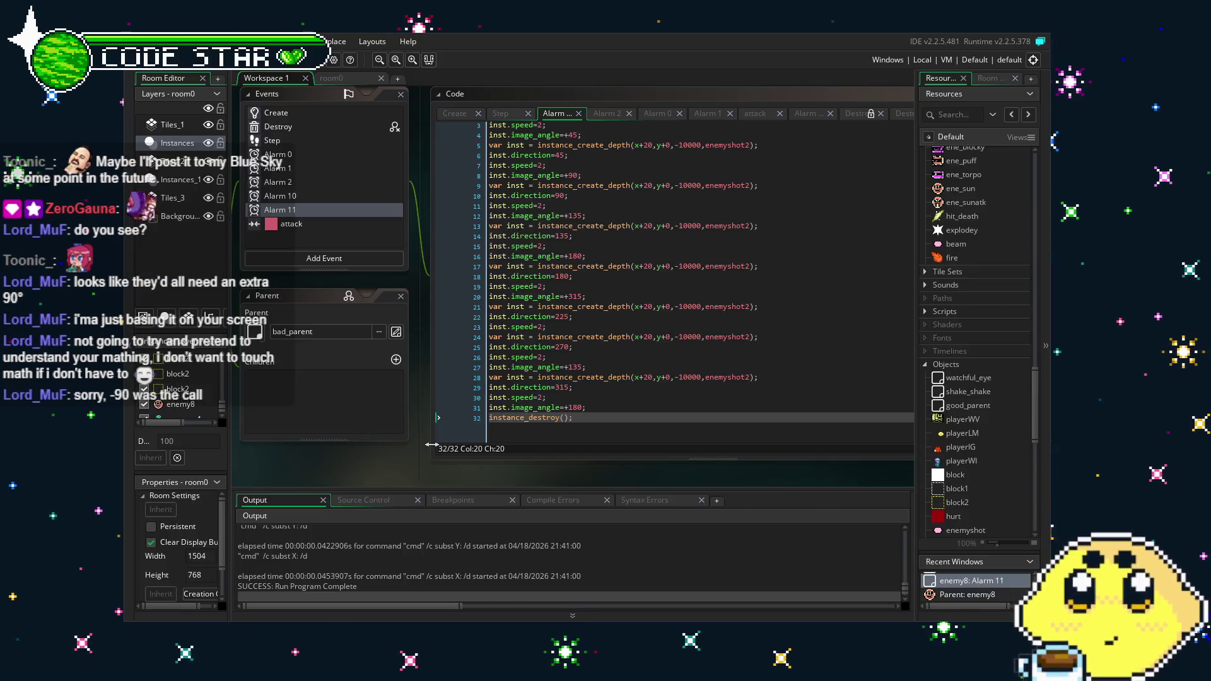
{"action": "left_click", "coordinate": [469, 397]}
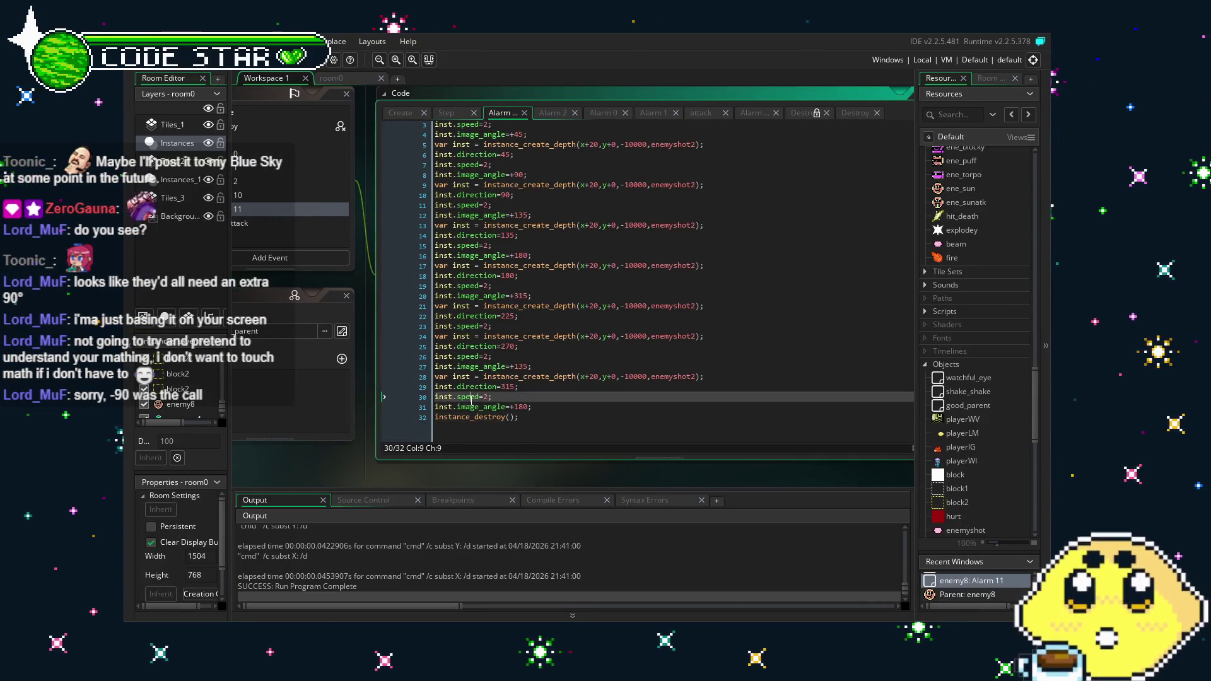
{"action": "left_click", "coordinate": [565, 346]}
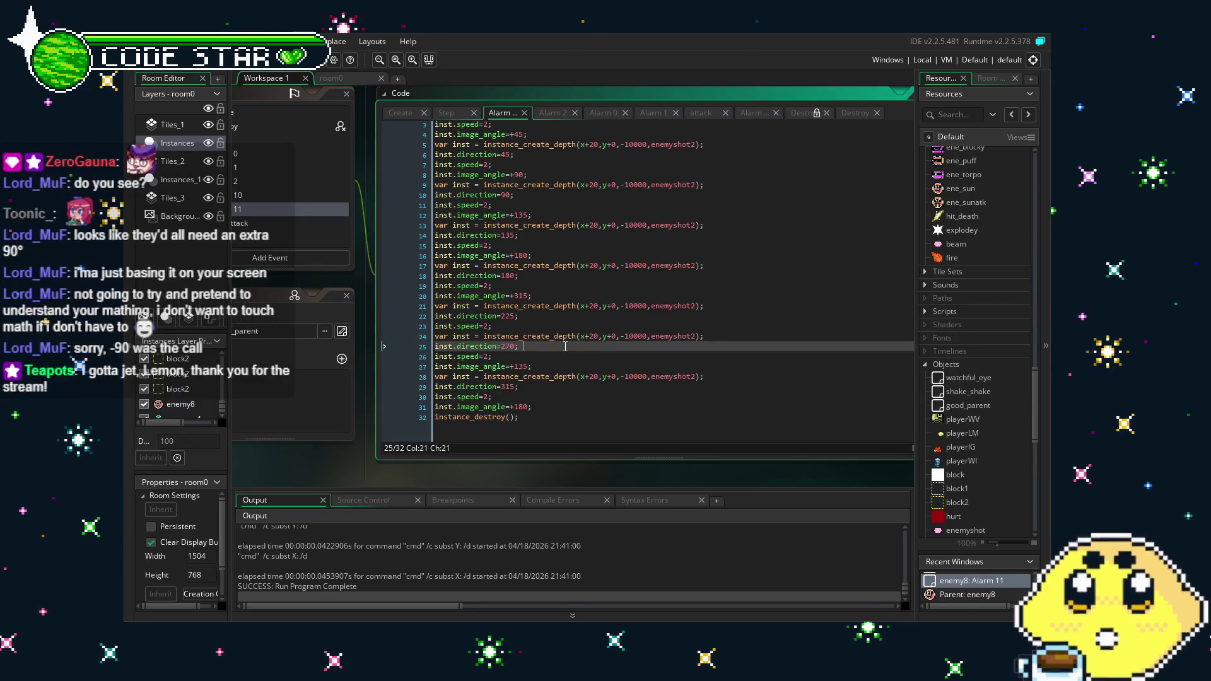
{"action": "key", "text": "Up"}
{"action": "key", "text": "Up"}
{"action": "key", "text": "Up"}
{"action": "type", "text": "225"}
{"action": "key", "text": "Down"}
{"action": "key", "text": "Down"}
{"action": "key", "text": "Down"}
{"action": "key", "text": "BackSpace"}
{"action": "key", "text": "BackSpace"}
{"action": "key", "text": "BackSpace"}
{"action": "type", "text": "45"}
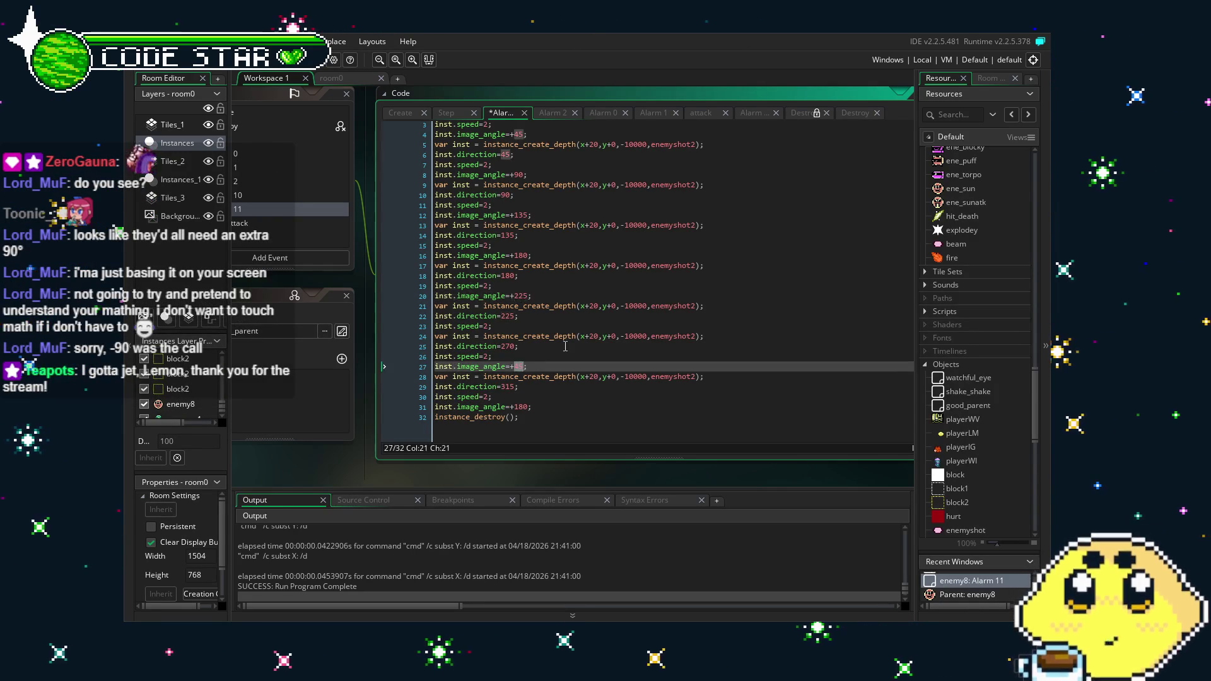
{"action": "key", "text": "Down"}
{"action": "key", "text": "Down"}
{"action": "key", "text": "Down"}
{"action": "key", "text": "BackSpace"}
{"action": "key", "text": "BackSpace"}
{"action": "key", "text": "BackSpace"}
{"action": "type", "text": "9"}
{"action": "key", "text": "BackSpace"}
{"action": "key", "text": "BackSpace"}
{"action": "type", "text": "-90"}
Insert an inst.image_angle=-180; line after line 23 and select the 180 value on line 24.
{"action": "key", "text": "Up"}
{"action": "key", "text": "Up"}
{"action": "key", "text": "Up"}
{"action": "key", "text": "Home"}
{"action": "type", "text": "inst.image_angle=-180;"}
{"action": "key", "text": "Return"}
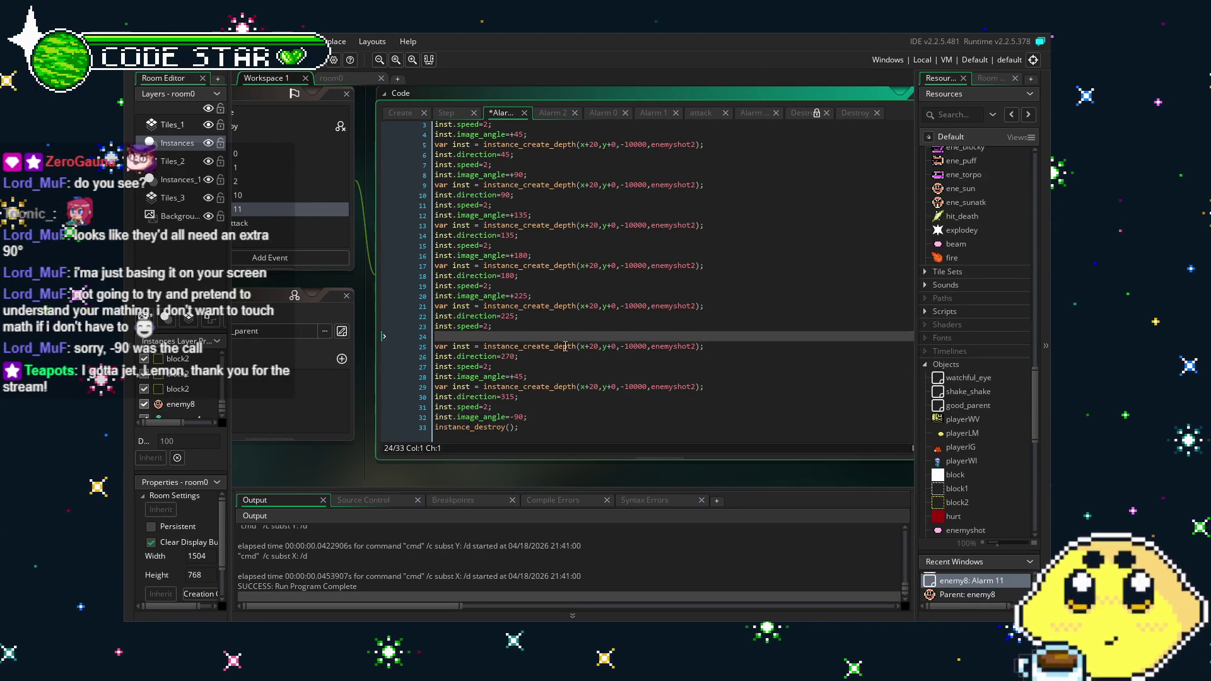
{"action": "key", "text": "shift+Up"}
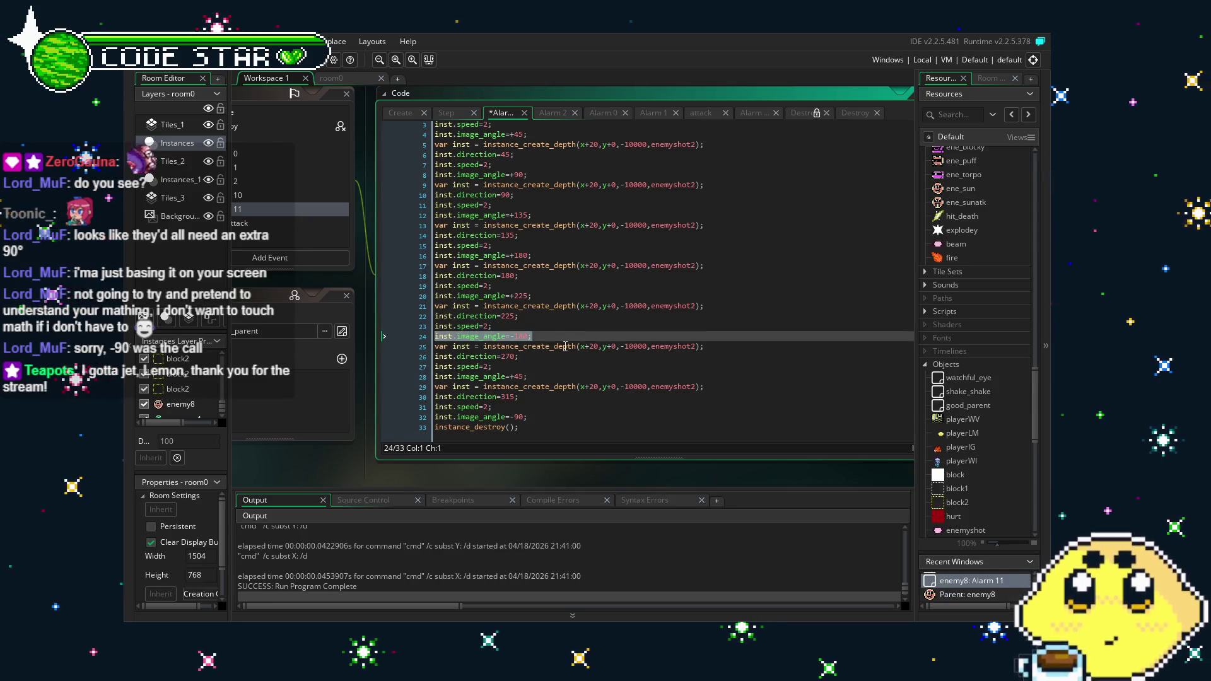
{"action": "key", "text": "Down"}
{"action": "key", "text": "Down"}
{"action": "key", "text": "Down"}
{"action": "key", "text": "End"}
{"action": "key", "text": "BackSpace"}
{"action": "key", "text": "BackSpace"}
{"action": "key", "text": "BackSpace"}
{"action": "type", "text": "-1"}
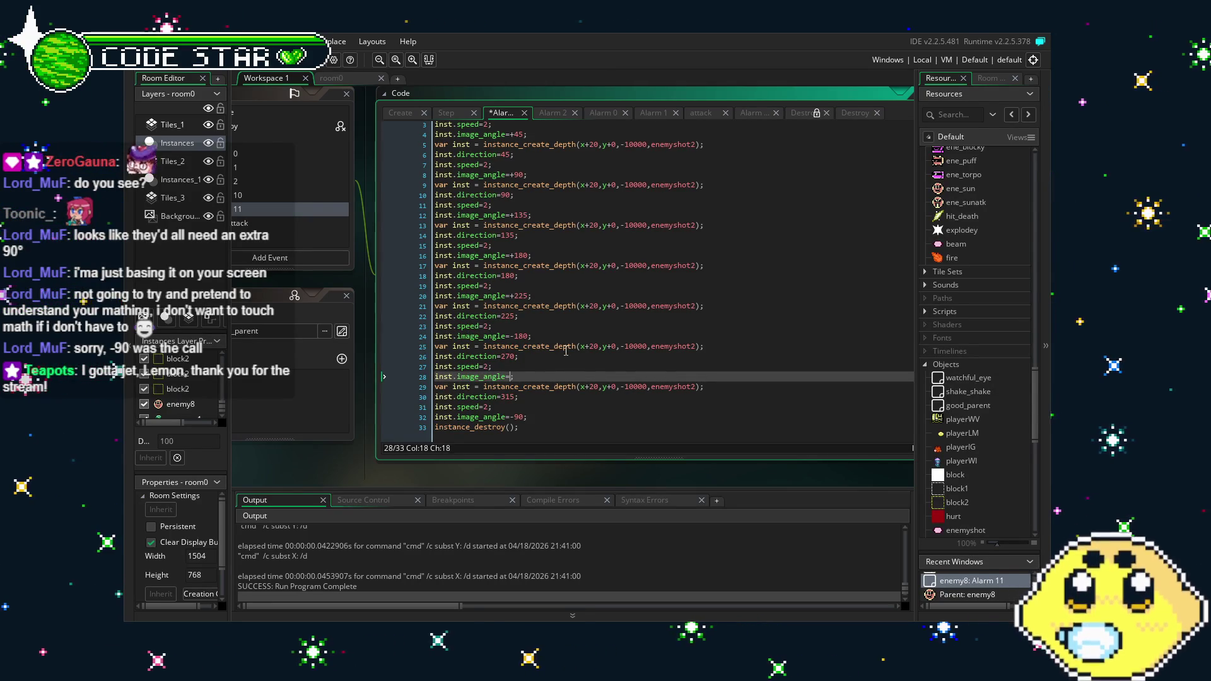
{"action": "key", "text": "ctrl+z"}
{"action": "key", "text": "ctrl+z"}
{"action": "key", "text": "ctrl+z"}
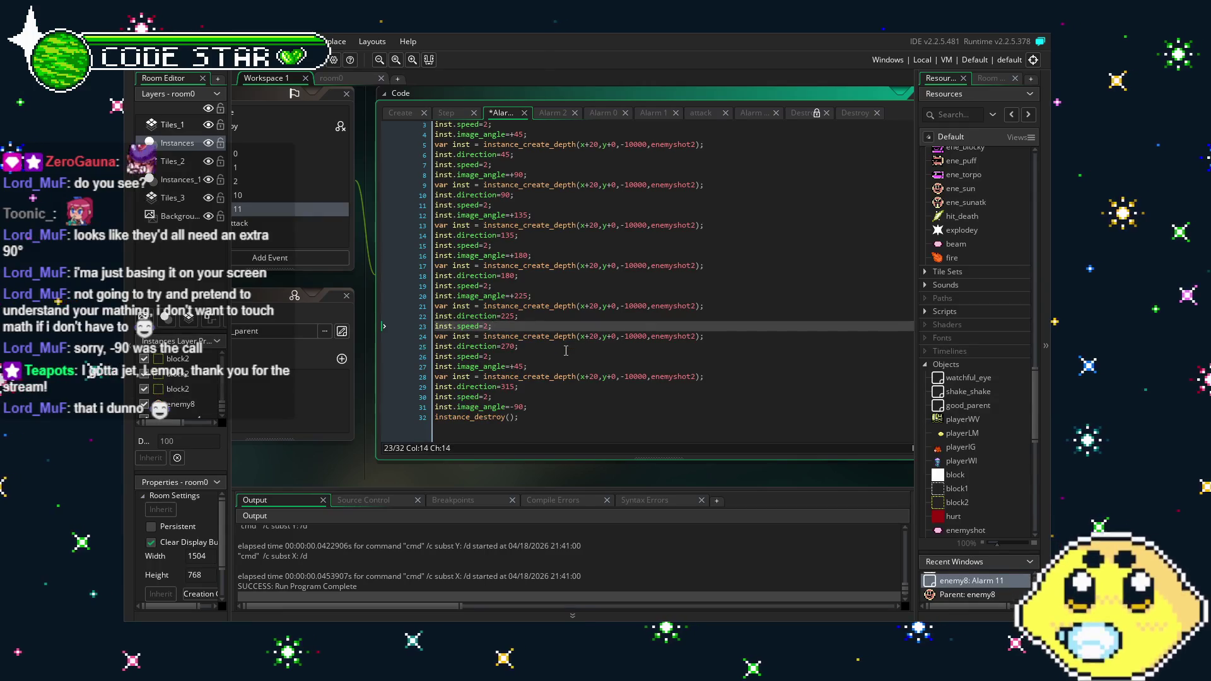
{"action": "key", "text": "Return"}
{"action": "type", "text": "inst.image_angle=-180;"}
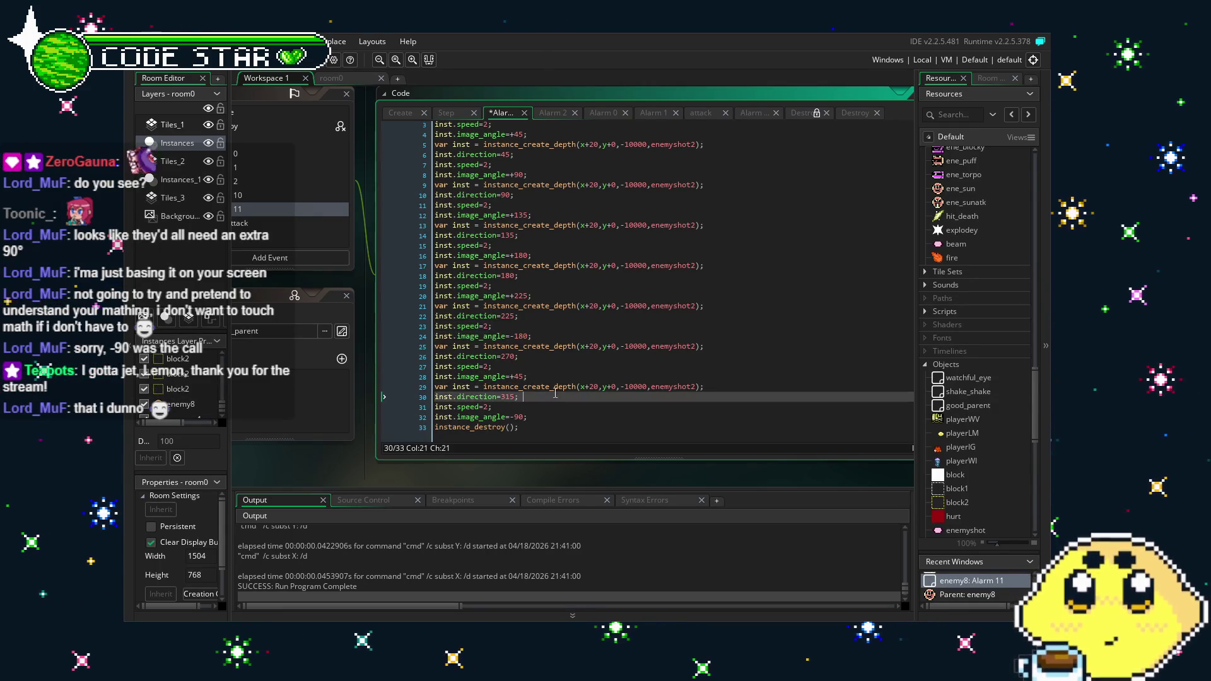
{"action": "key", "text": "Down"}
{"action": "key", "text": "Down"}
{"action": "key", "text": "Down"}
{"action": "scroll", "coordinate": [523, 329], "scroll_direction": "down", "scroll_amount": 1}
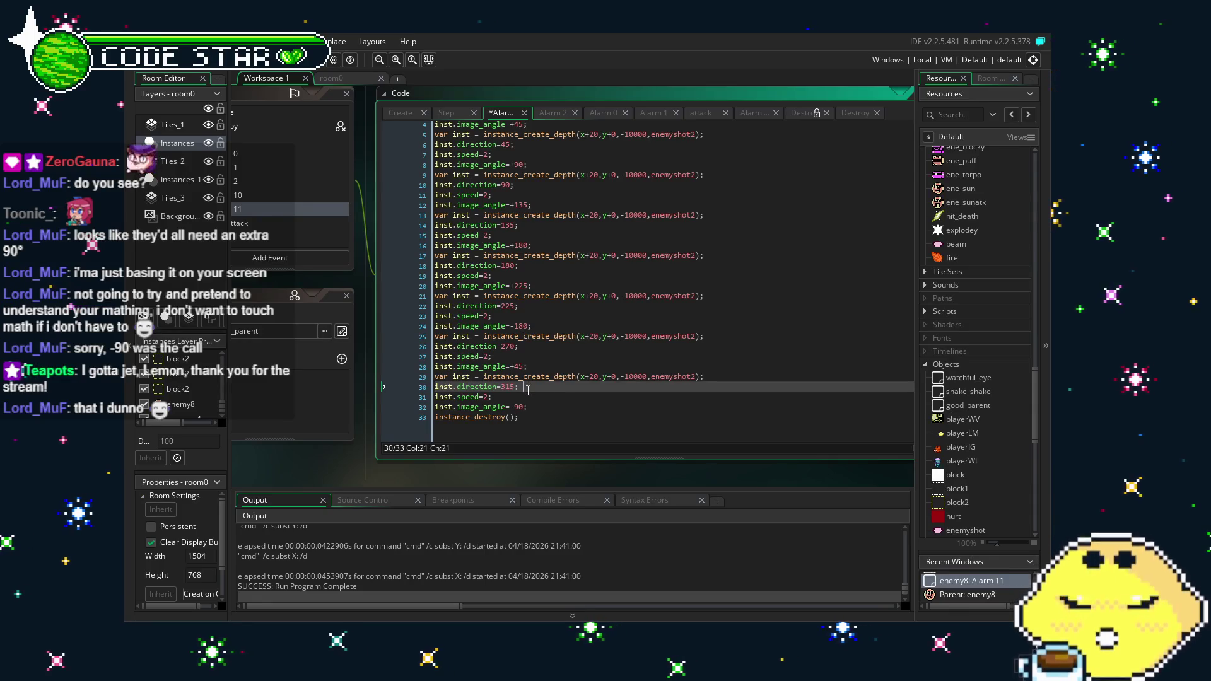
{"action": "double_click", "coordinate": [523, 326]}
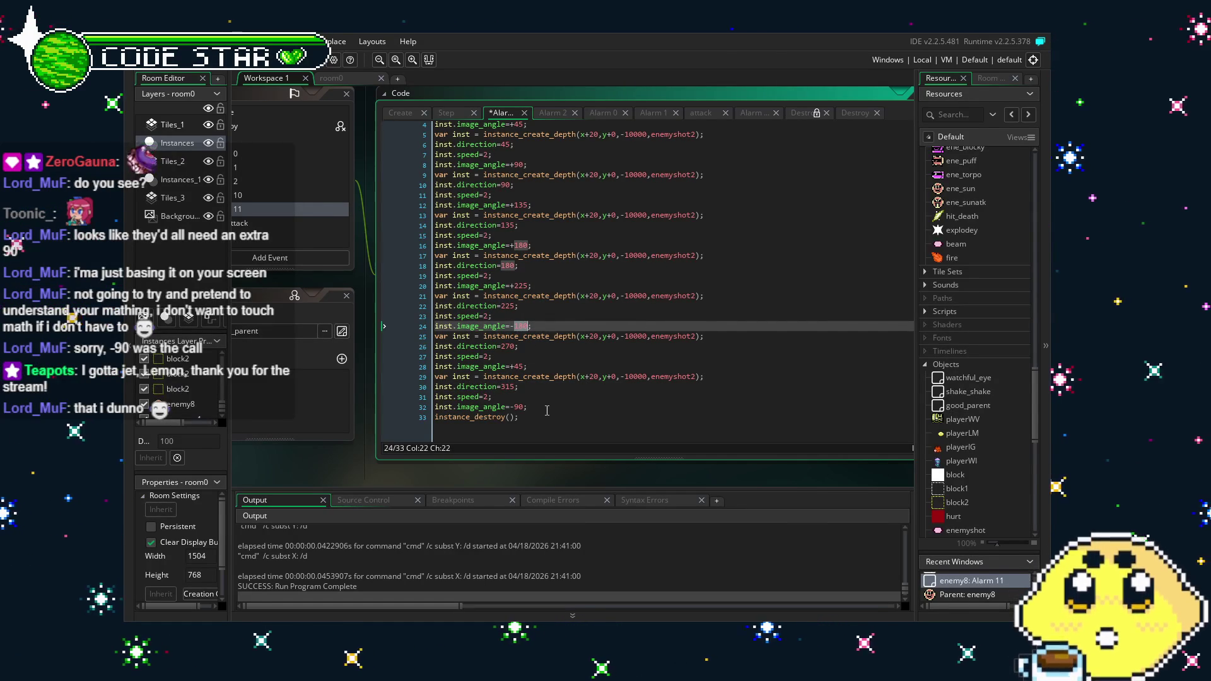
Set lines 24, 28 and 32 to angles -90, 270 and -180, then save and run the game.
{"action": "left_click", "coordinate": [519, 338]}
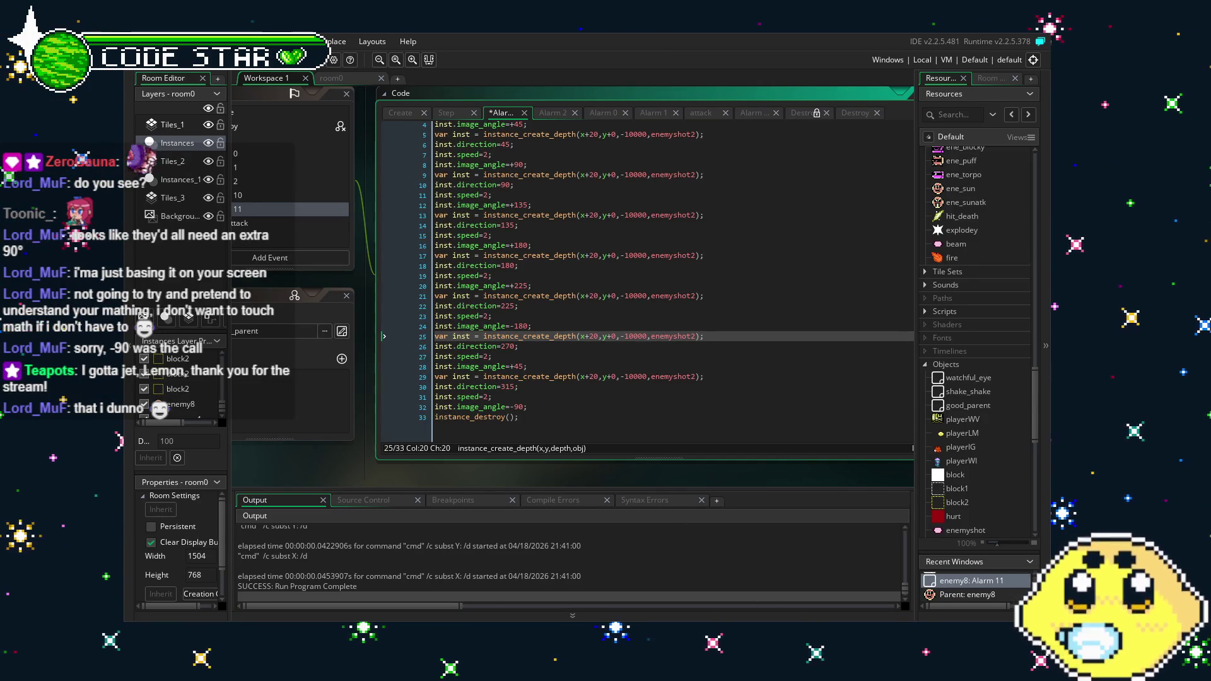
{"action": "key", "text": "ctrl+z"}
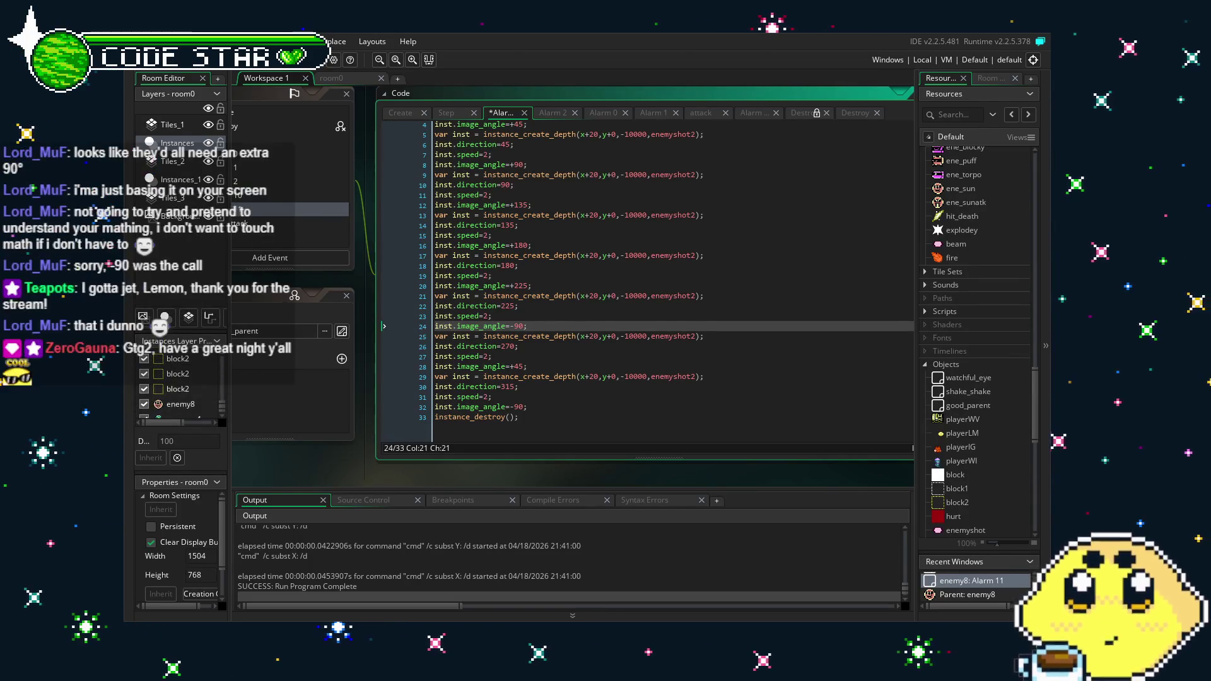
{"action": "double_click", "coordinate": [519, 366]}
{"action": "type", "text": "2"}
{"action": "type", "text": "70"}
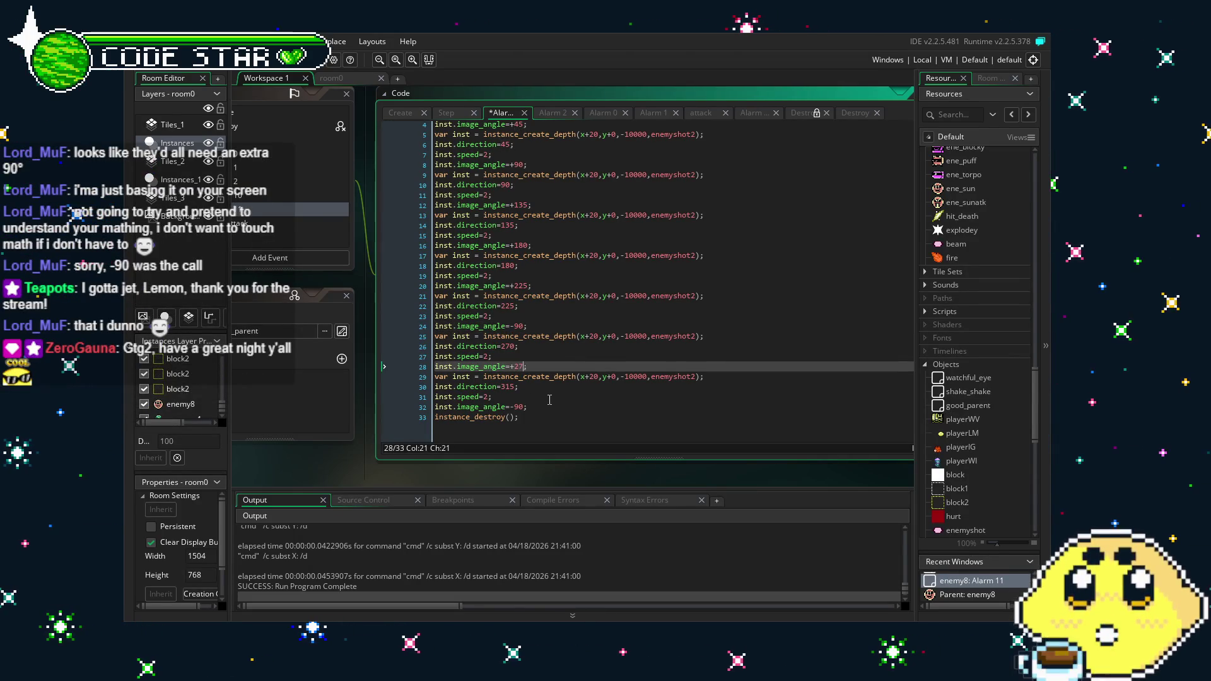
{"action": "left_click", "coordinate": [560, 417]}
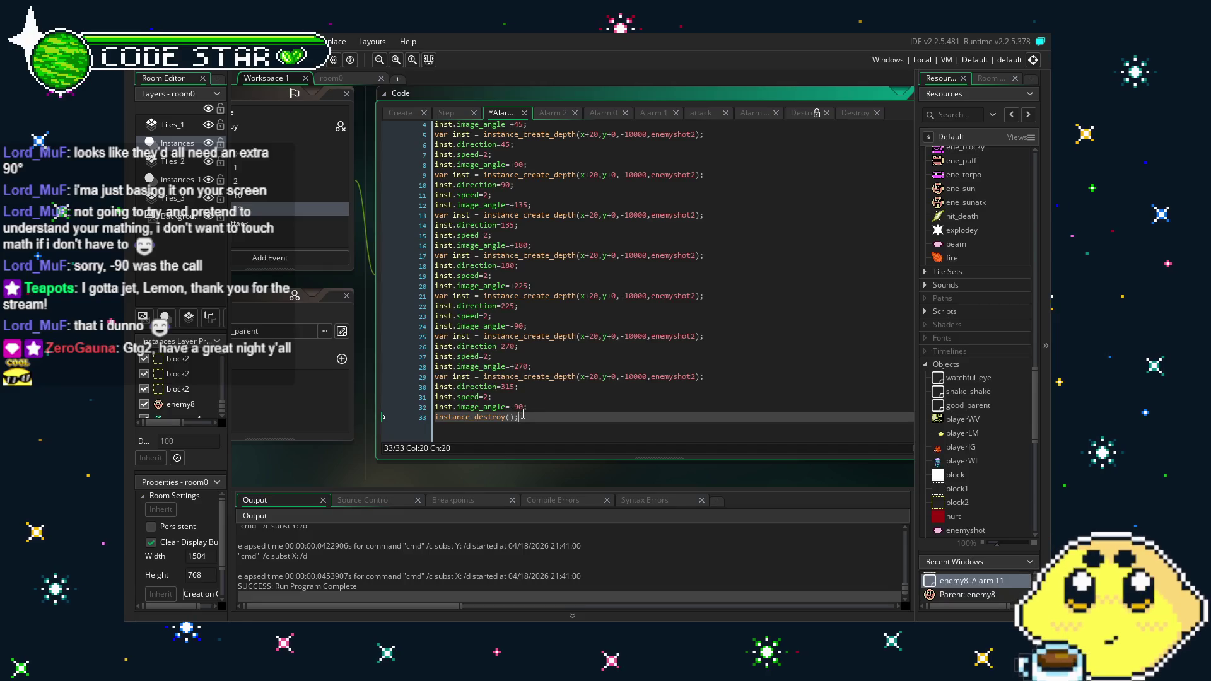
{"action": "double_click", "coordinate": [518, 407]}
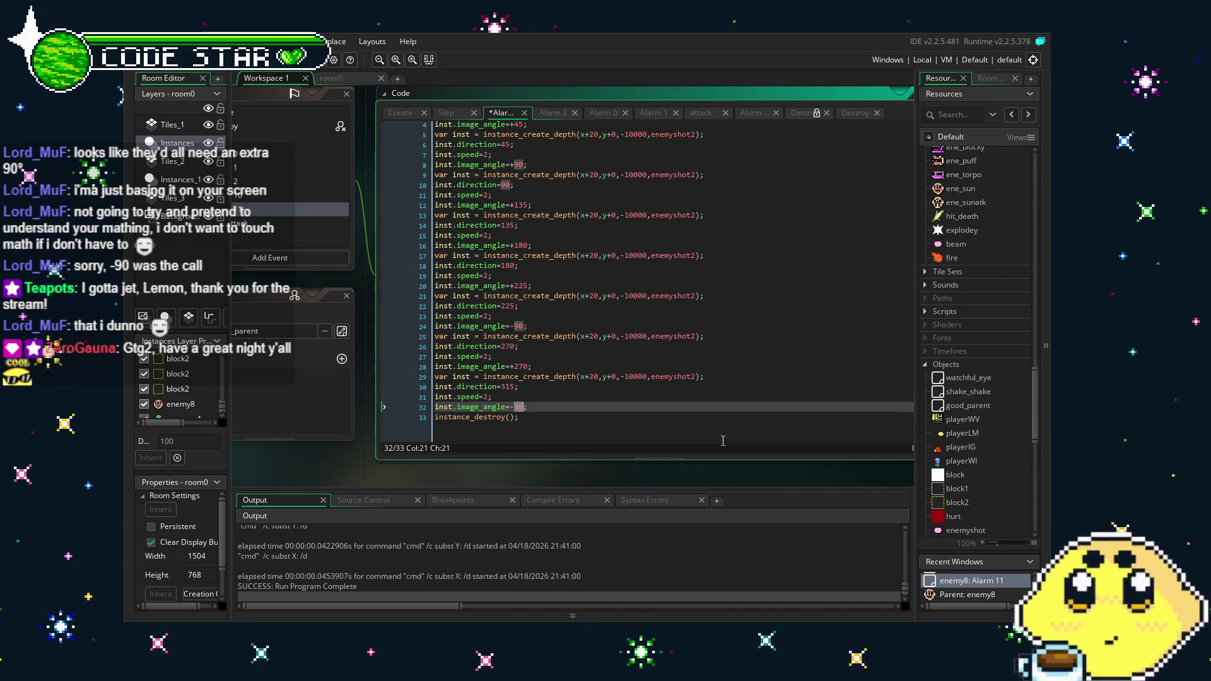
{"action": "type", "text": "18"}
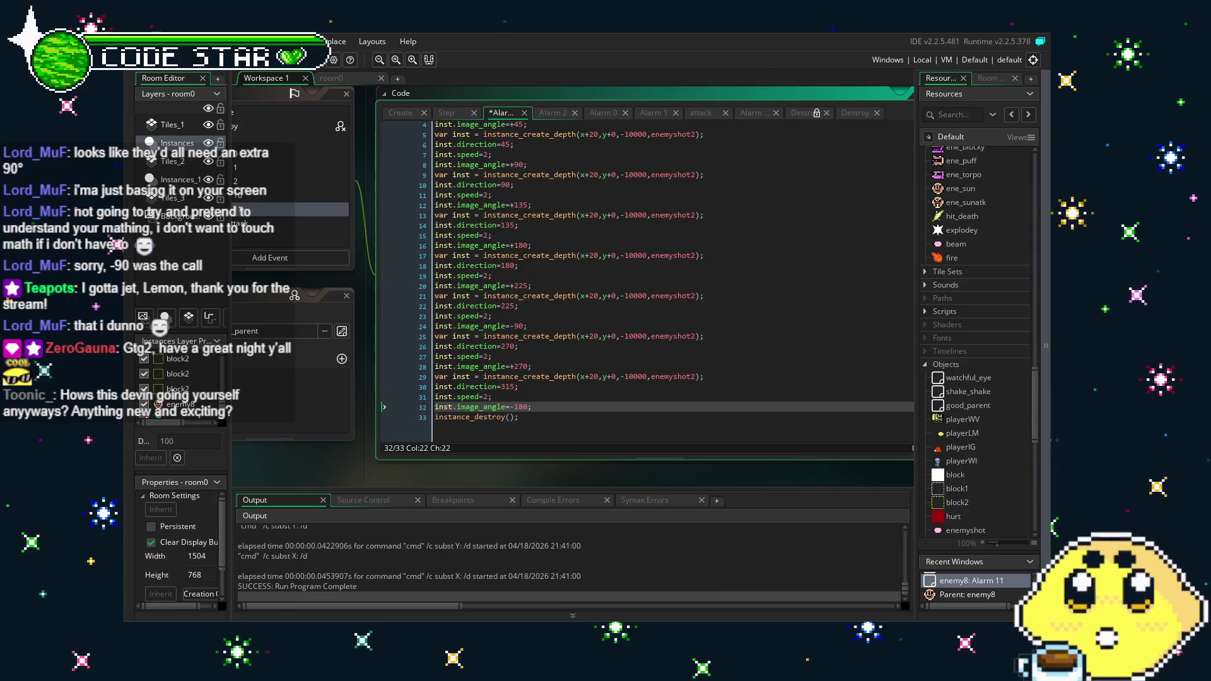
{"action": "key", "text": "F5"}
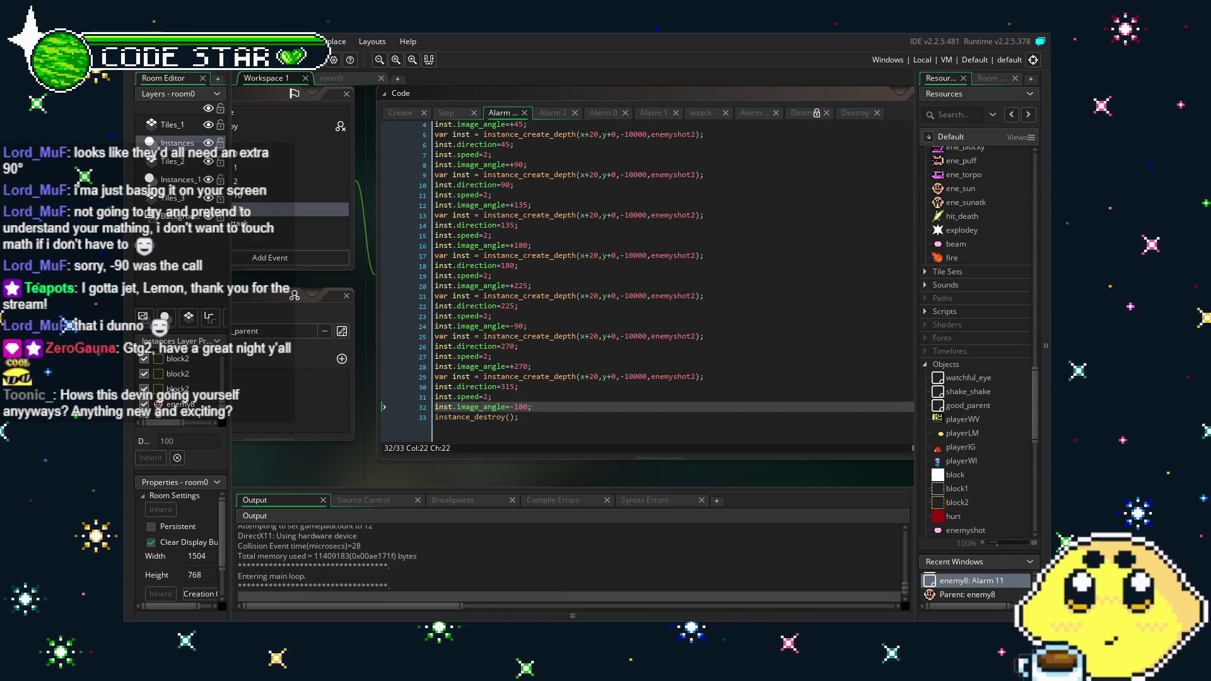
Walk the player right and jump up the stairs, then close the game.
{"action": "key", "text": "Right"}
{"action": "key", "text": "Right"}
{"action": "key", "text": "space"}
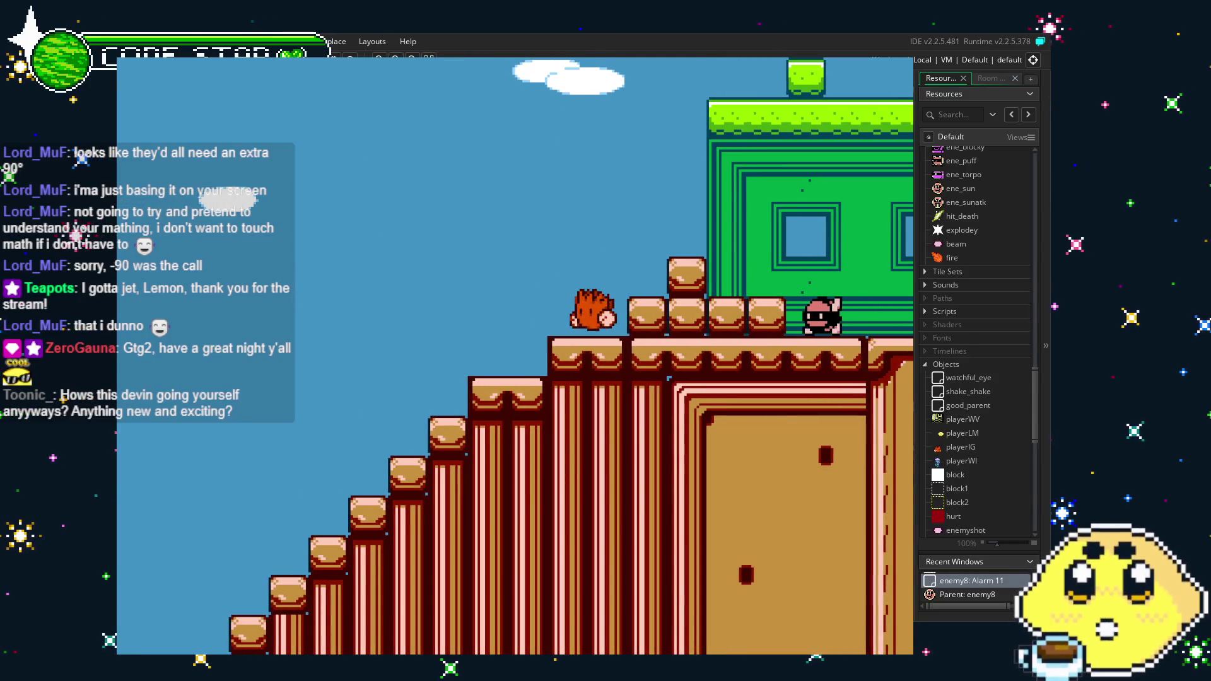
{"action": "key", "text": "Escape"}
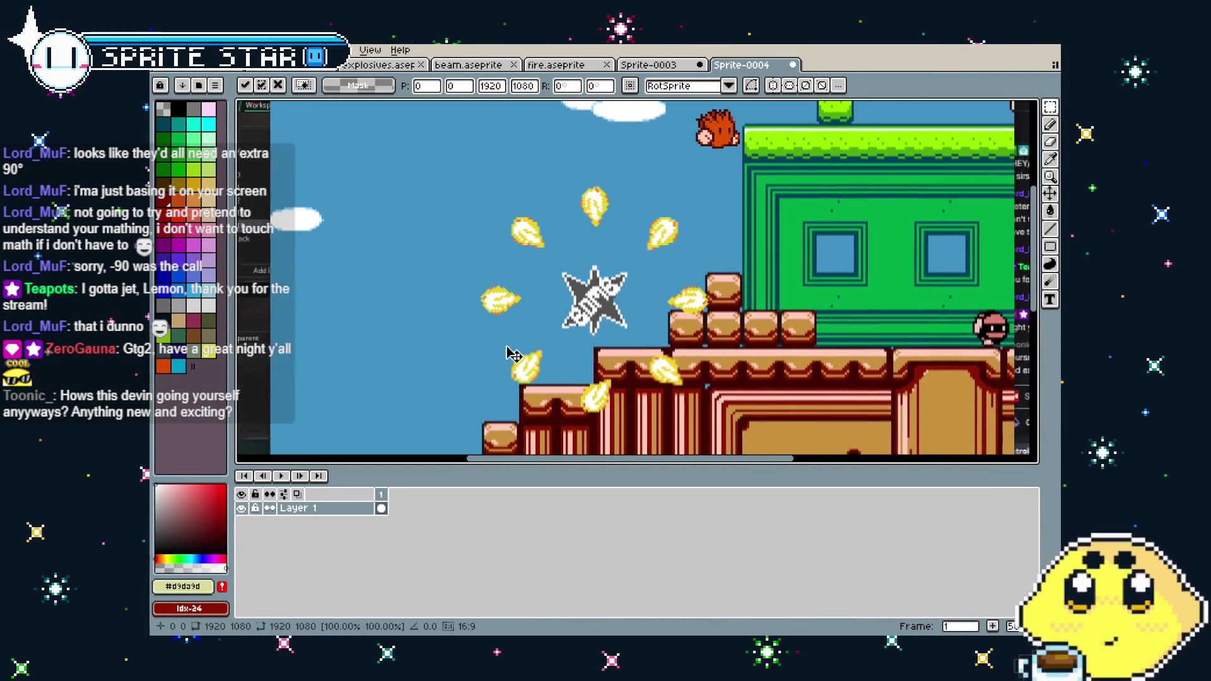
{"action": "scroll", "coordinate": [509, 352], "scroll_direction": "up", "scroll_amount": 2}
{"action": "left_click_drag", "start_coordinate": [431, 291], "coordinate": [428, 283]}
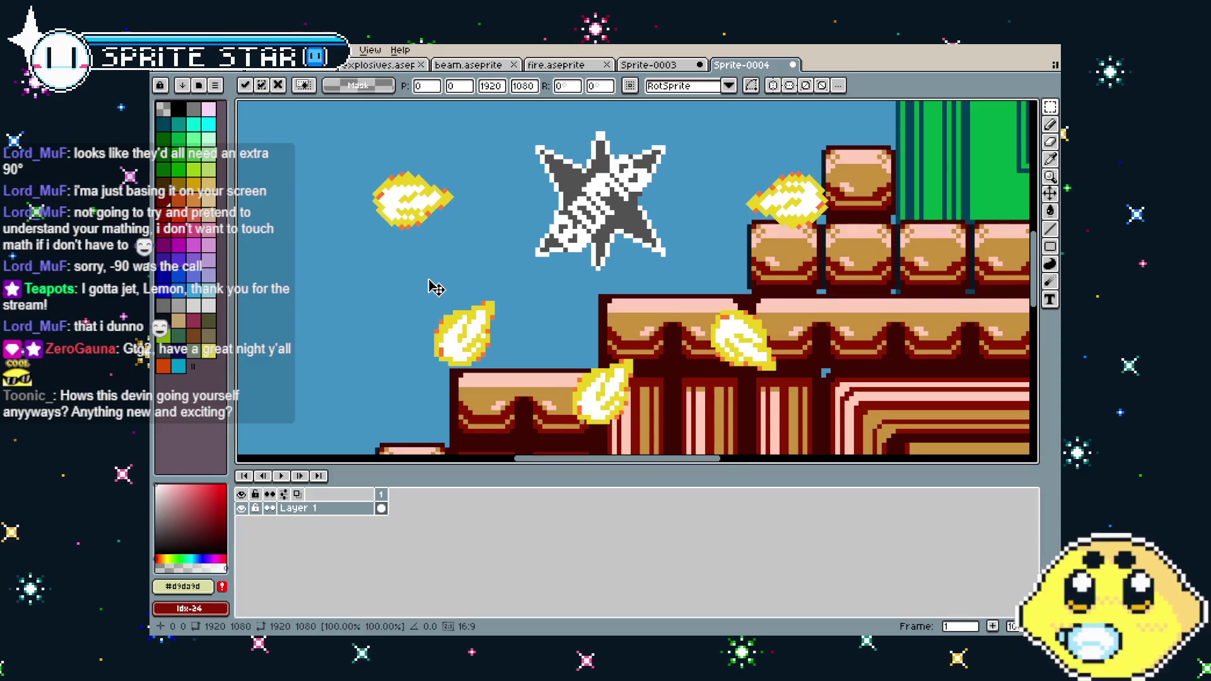
{"action": "scroll", "coordinate": [627, 409], "scroll_direction": "down", "scroll_amount": 1}
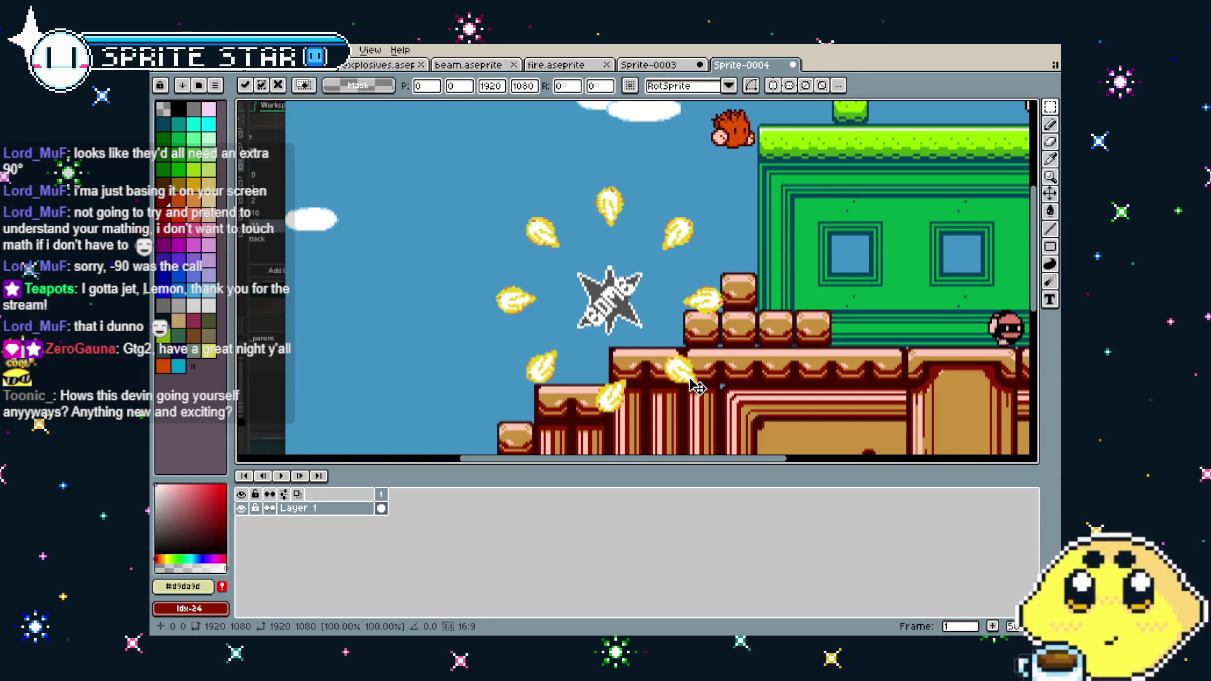
{"action": "scroll", "coordinate": [593, 410], "scroll_direction": "right", "scroll_amount": 2}
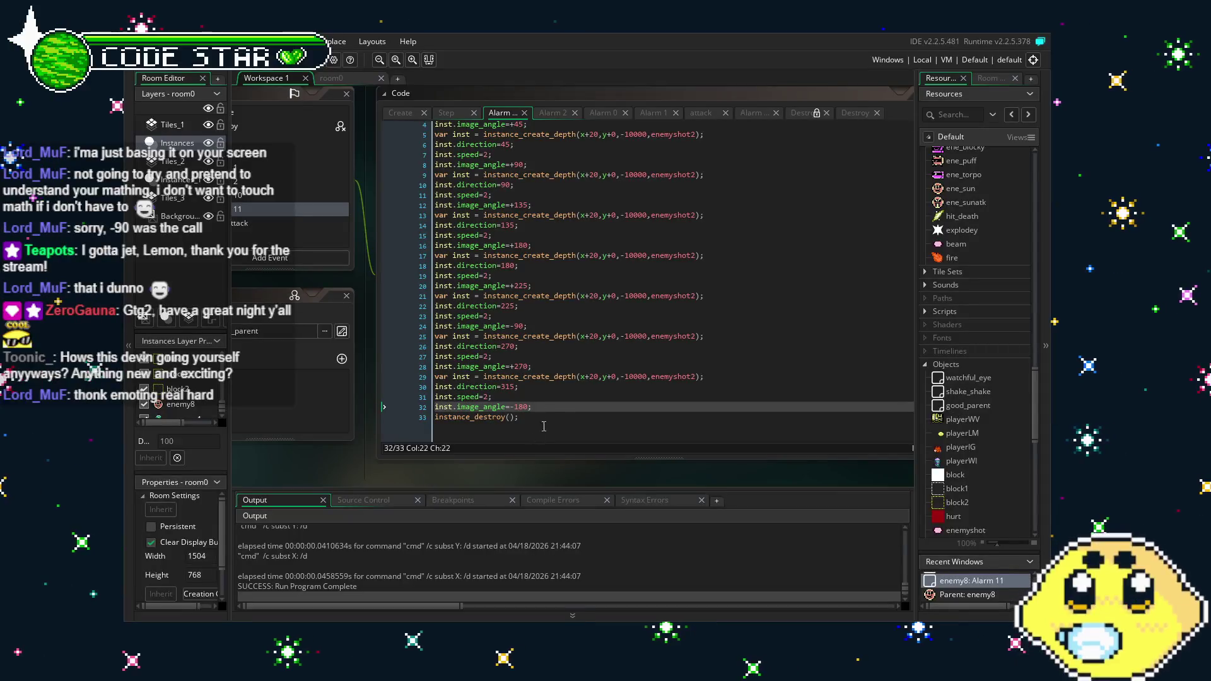
Change the 270 angle on line 28 to 225.
{"action": "left_click", "coordinate": [555, 406]}
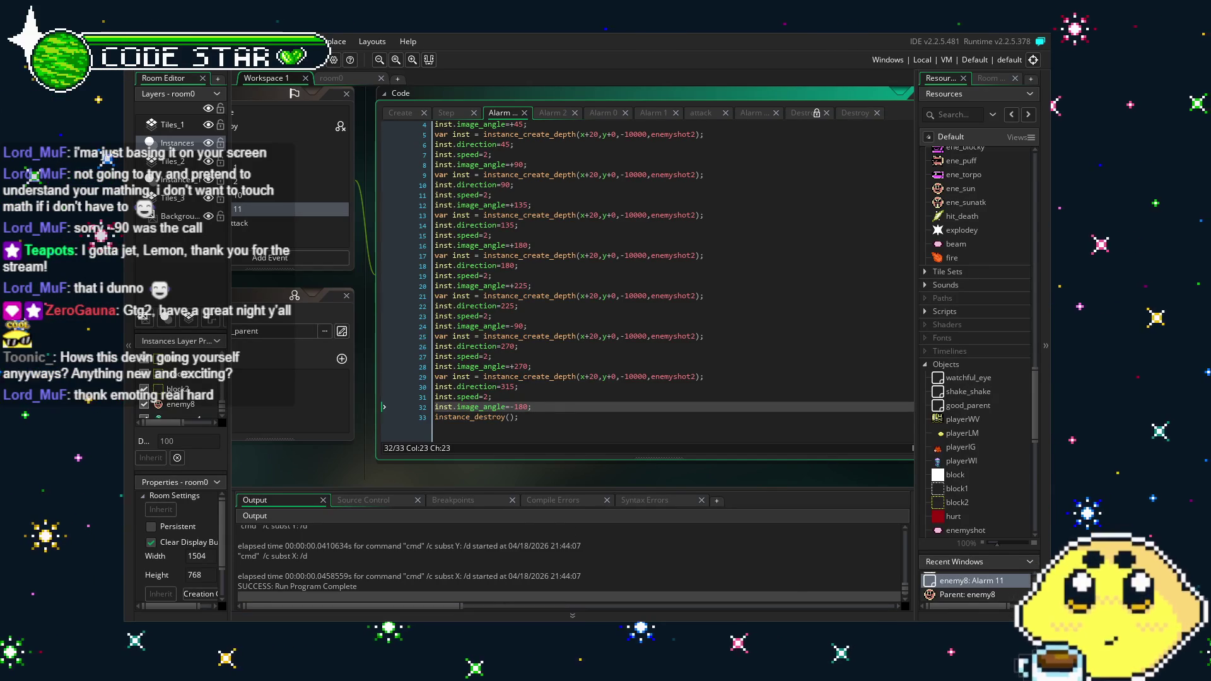
{"action": "left_click", "coordinate": [524, 367]}
{"action": "key", "text": "BackSpace"}
{"action": "key", "text": "BackSpace"}
{"action": "key", "text": "Delete"}
{"action": "type", "text": "558"}
{"action": "key", "text": "BackSpace"}
{"action": "key", "text": "BackSpace"}
{"action": "key", "text": "BackSpace"}
{"action": "type", "text": "225"}
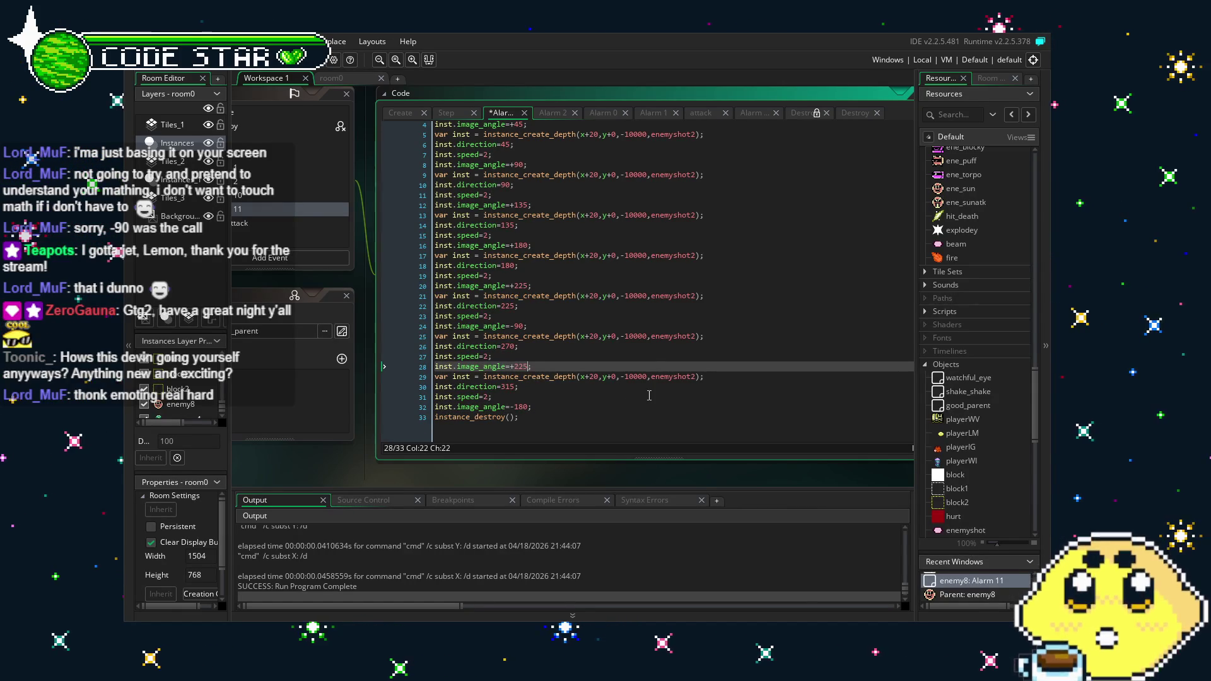
{"action": "key", "text": "Down"}
{"action": "key", "text": "Down"}
{"action": "key", "text": "Down"}
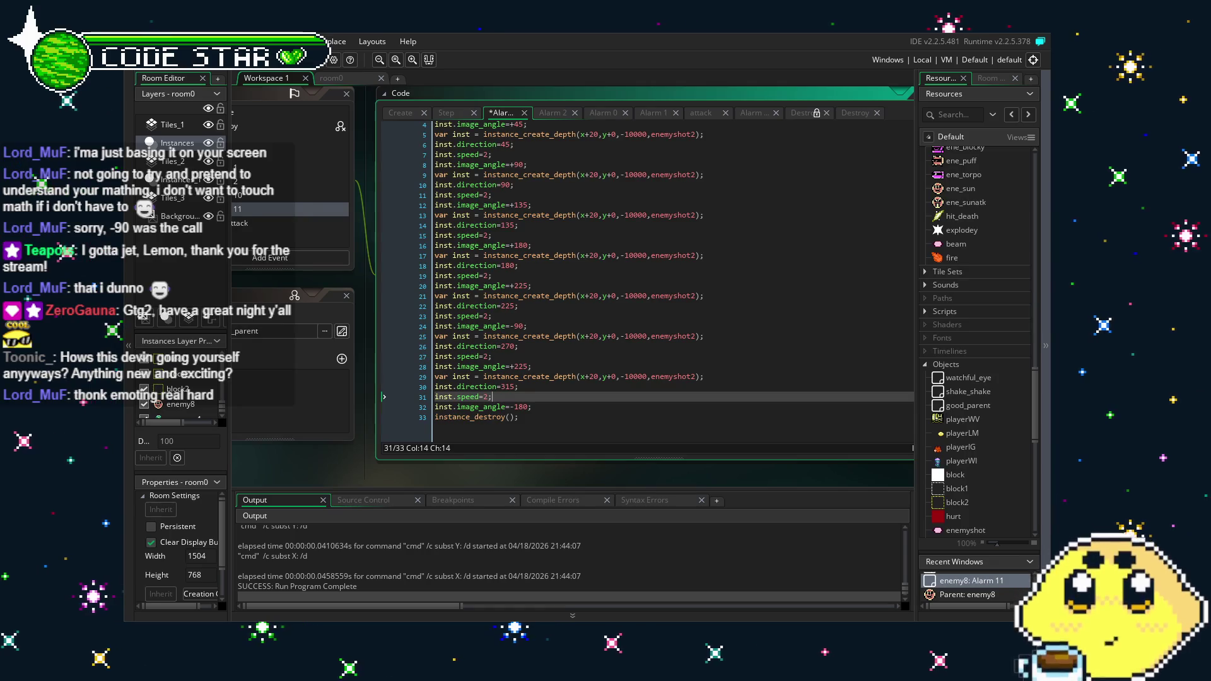
Delete the trailing inst.image_angle=-180; line, save, and launch a test build.
{"action": "left_click", "coordinate": [558, 407]}
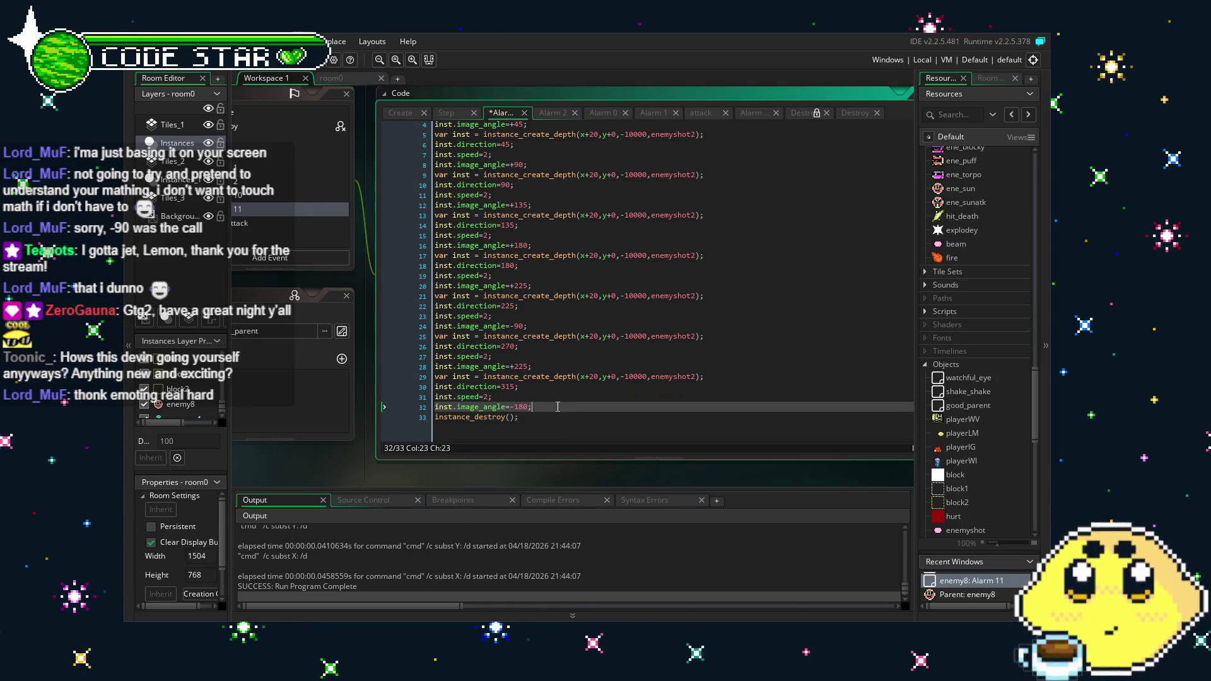
{"action": "left_click", "coordinate": [522, 408]}
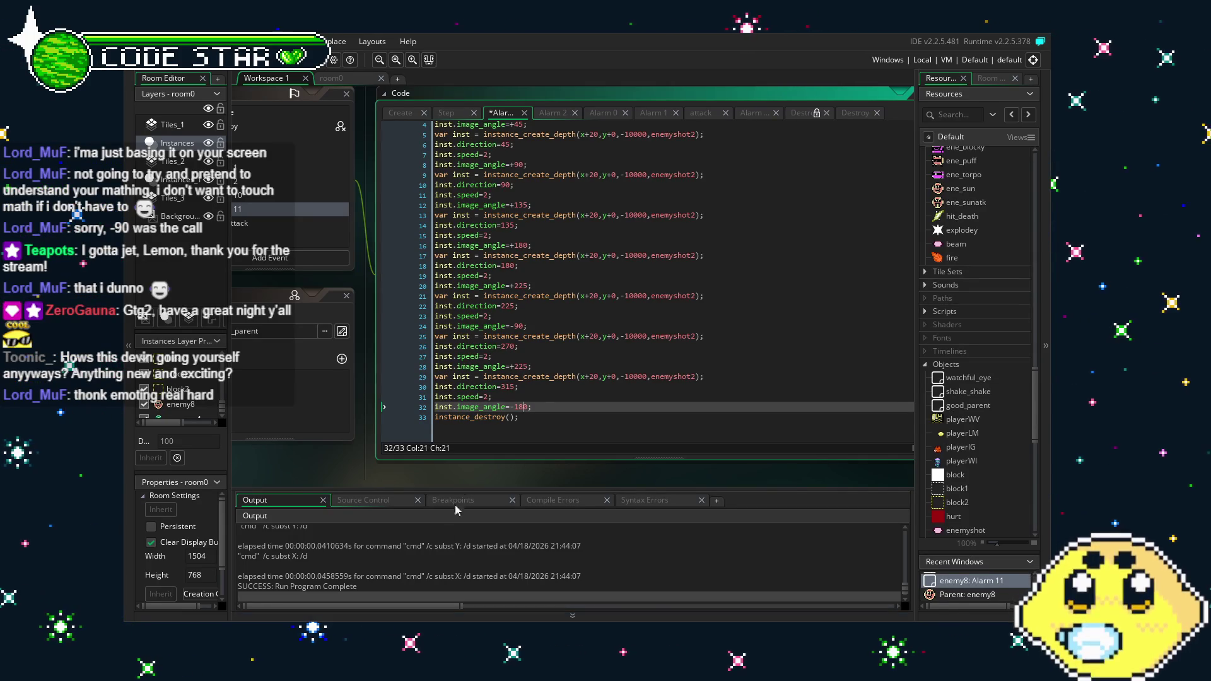
{"action": "left_click", "coordinate": [542, 406]}
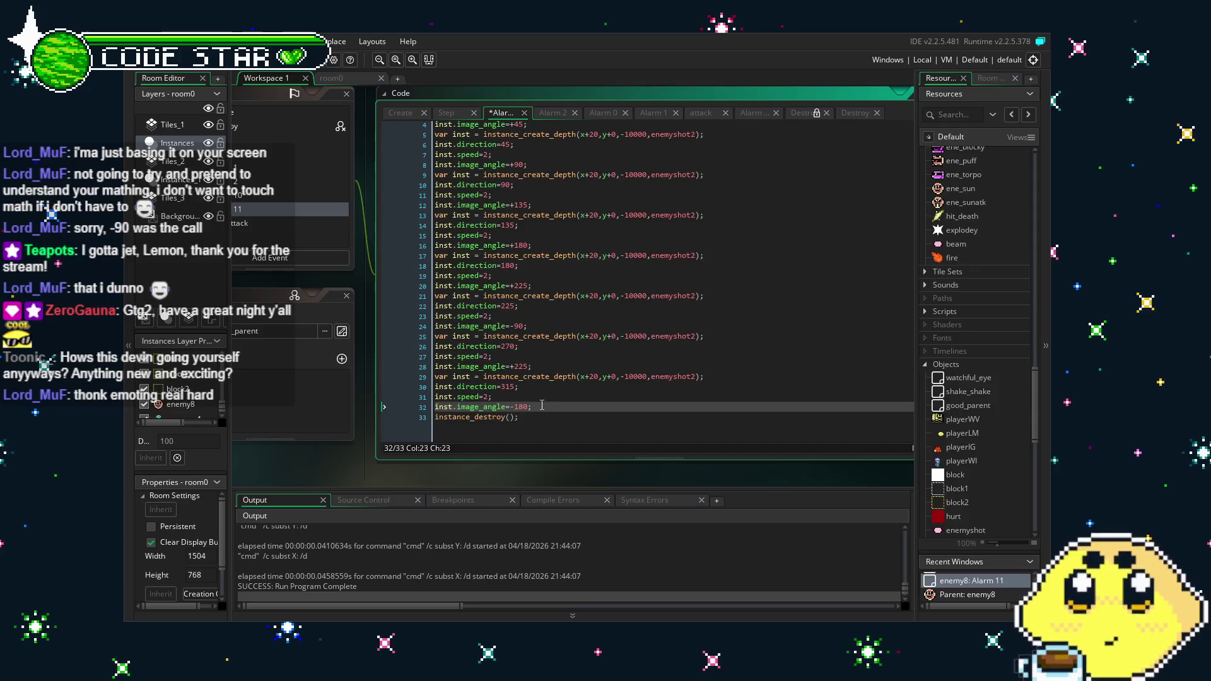
{"action": "left_click", "coordinate": [399, 418]}
{"action": "key", "text": "Up"}
{"action": "key", "text": "shift+End"}
{"action": "key", "text": "BackSpace"}
{"action": "key", "text": "BackSpace"}
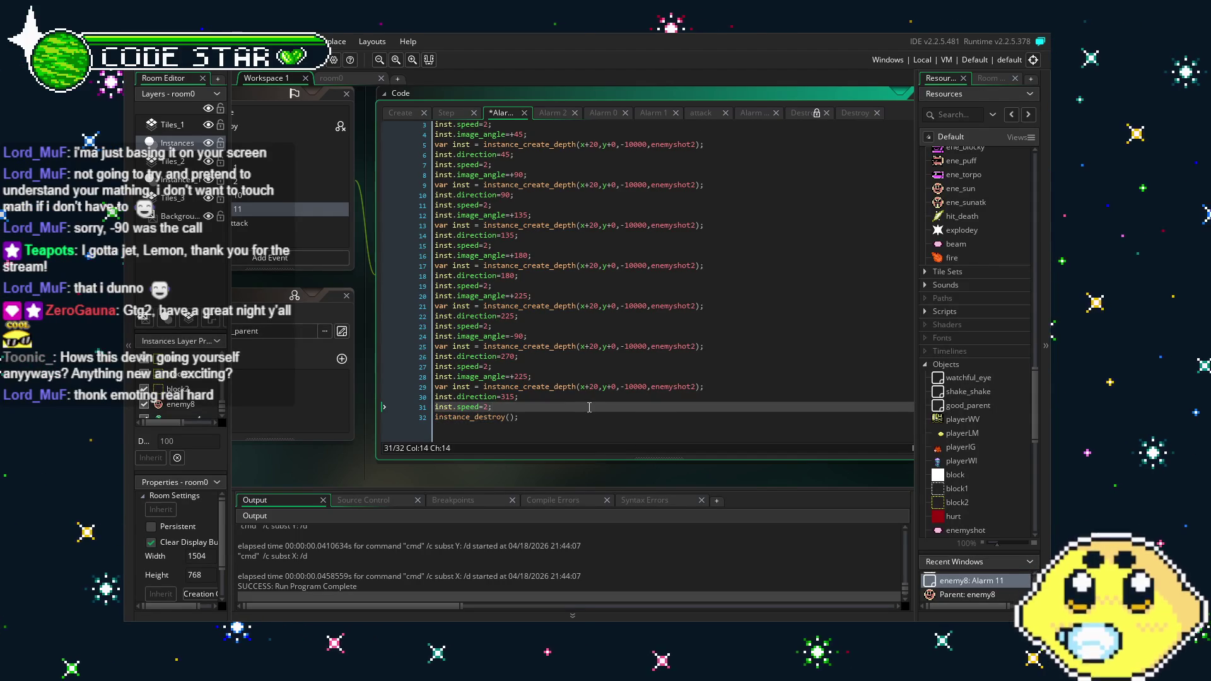
{"action": "key", "text": "ctrl+s"}
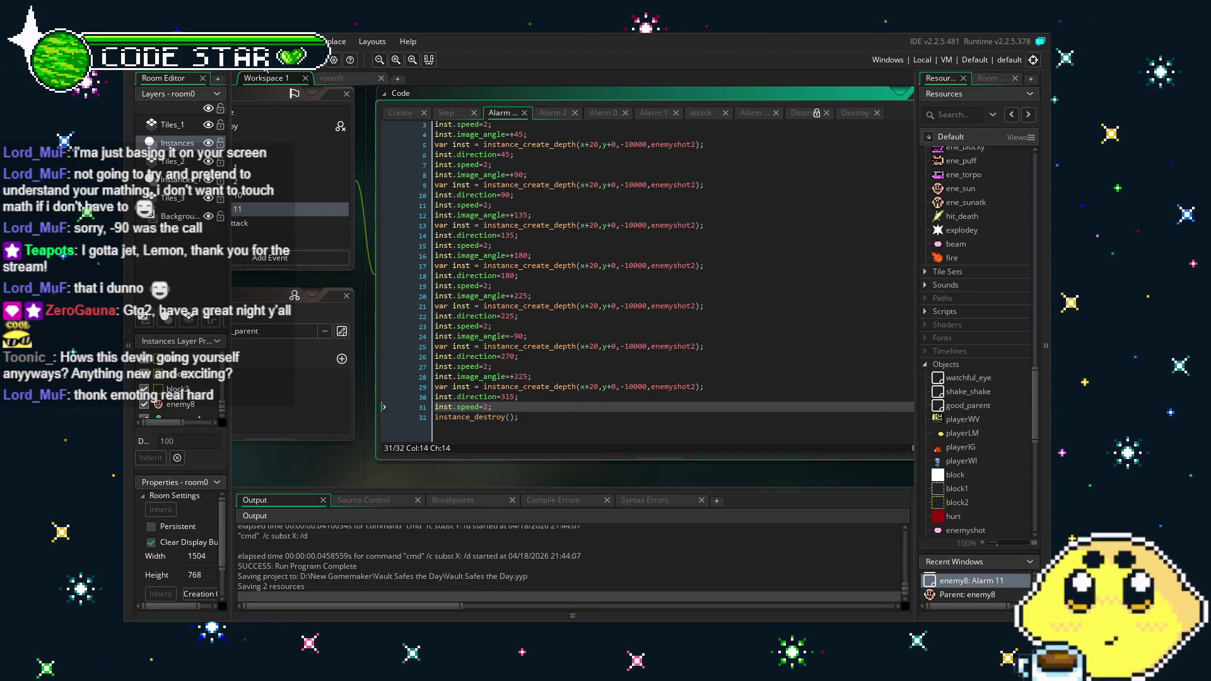
{"action": "key", "text": "F5"}
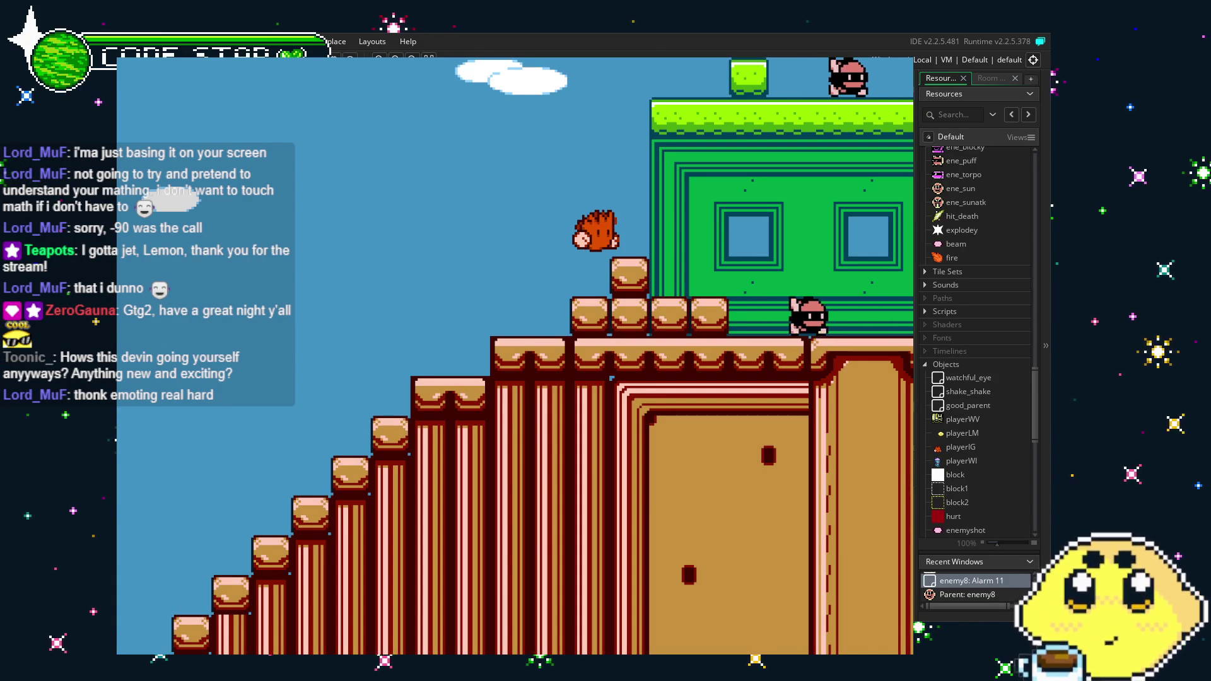
{"action": "key", "text": "Escape"}
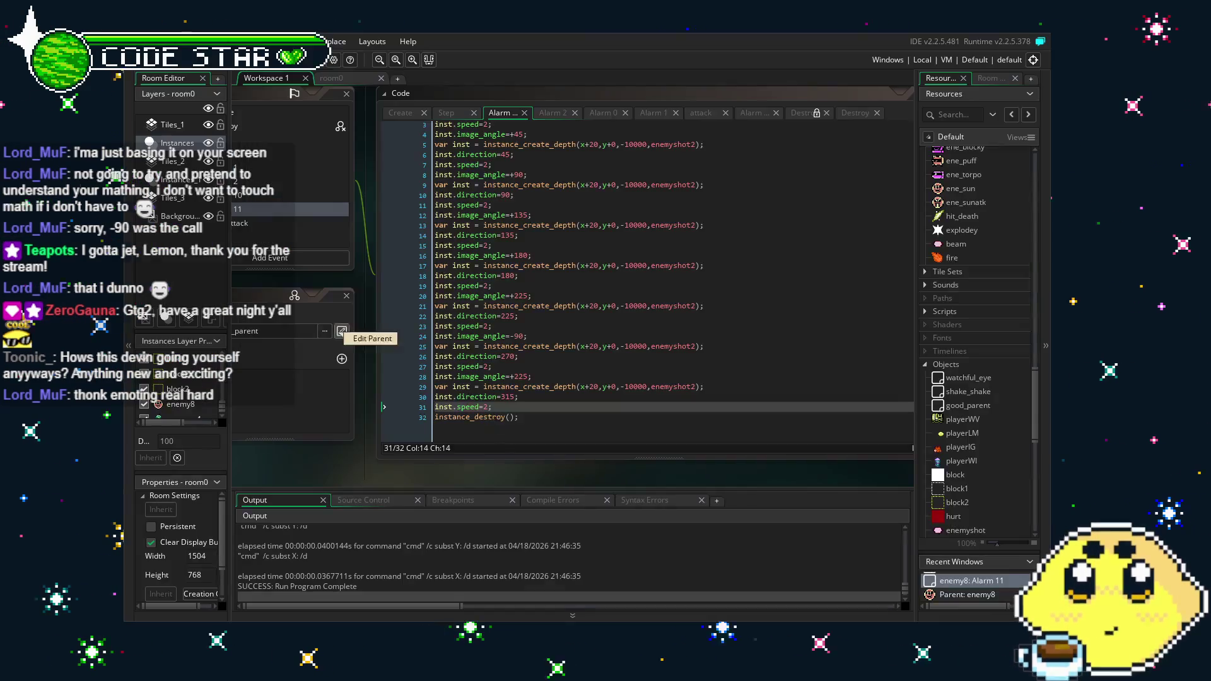
Replace the 315 direction on line 30 with +45, save, test-run the game, and close it.
{"action": "double_click", "coordinate": [506, 397]}
{"action": "type", "text": "+"}
{"action": "type", "text": "74"}
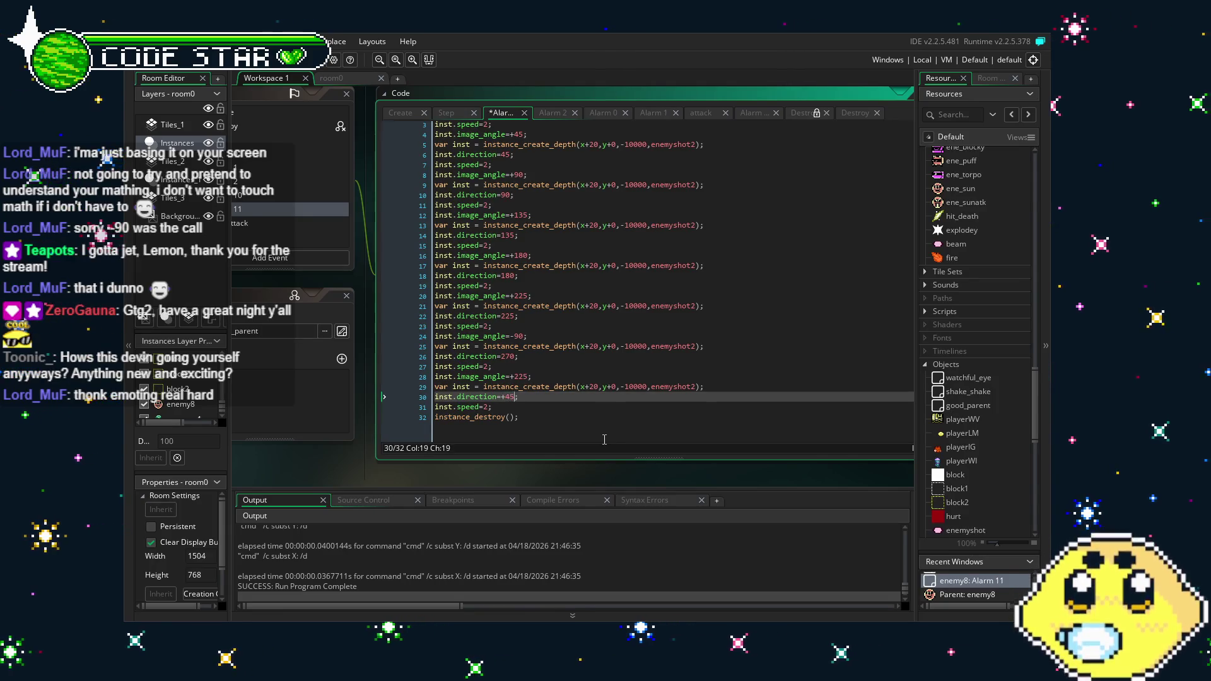
{"action": "key", "text": "Down"}
{"action": "key", "text": "ctrl+s"}
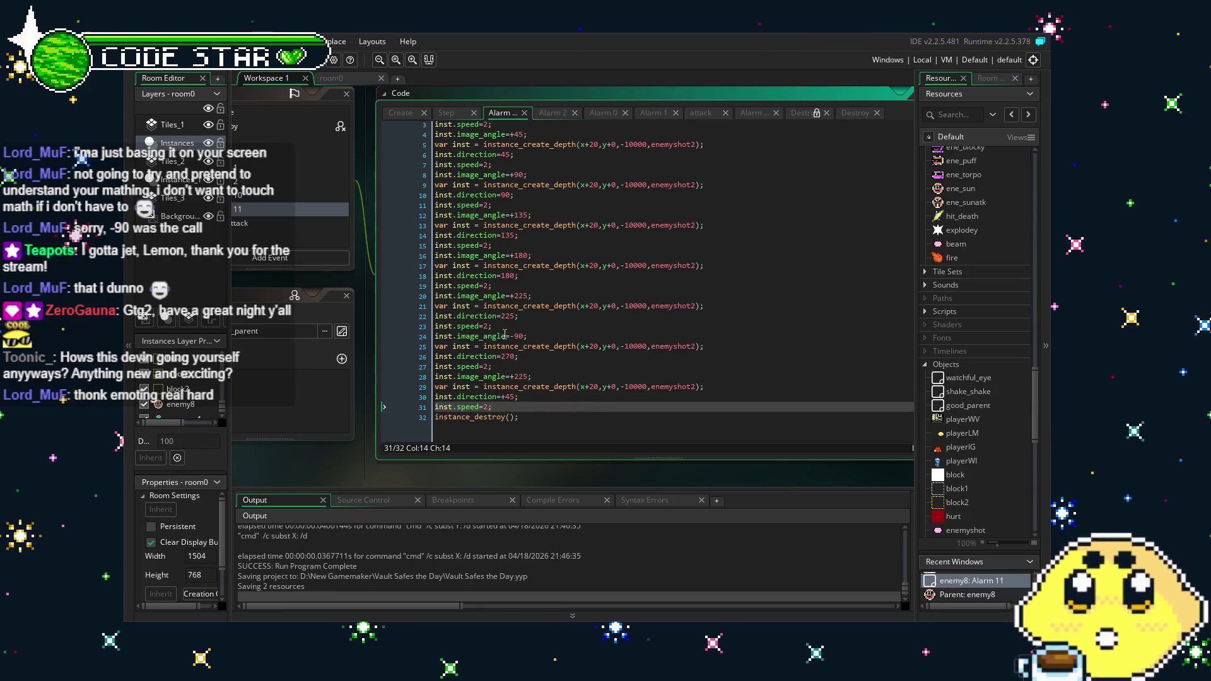
{"action": "left_click", "coordinate": [530, 421]}
{"action": "key", "text": "F5"}
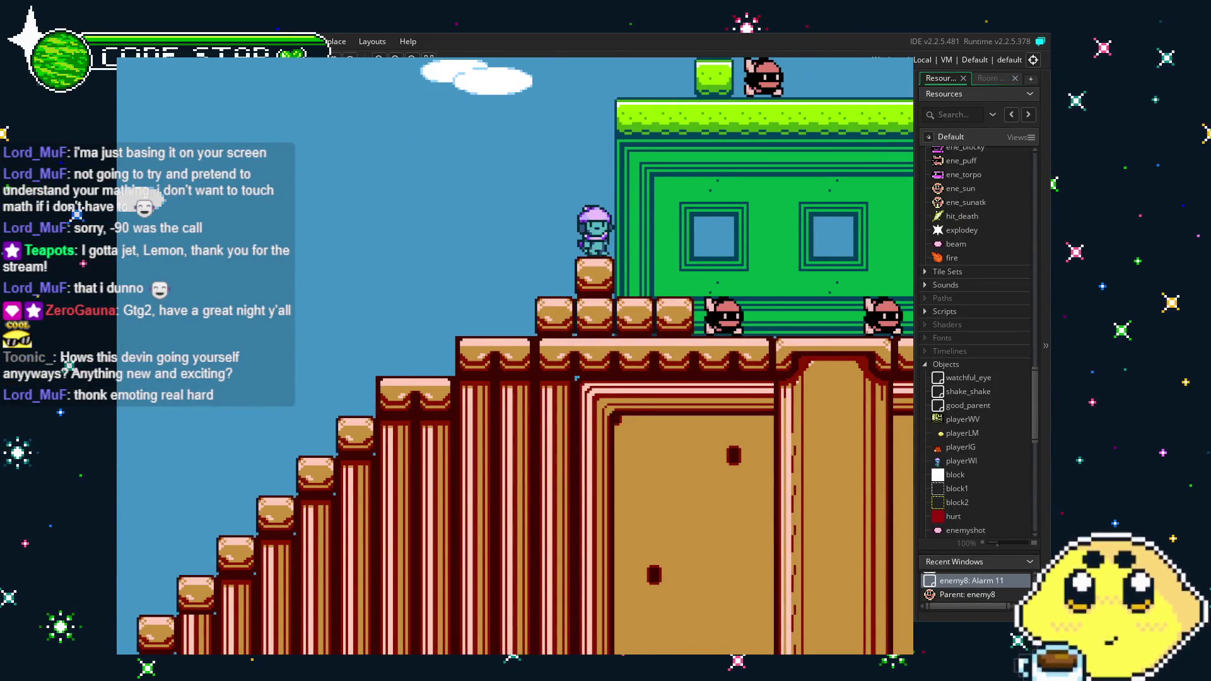
{"action": "key", "text": "Escape"}
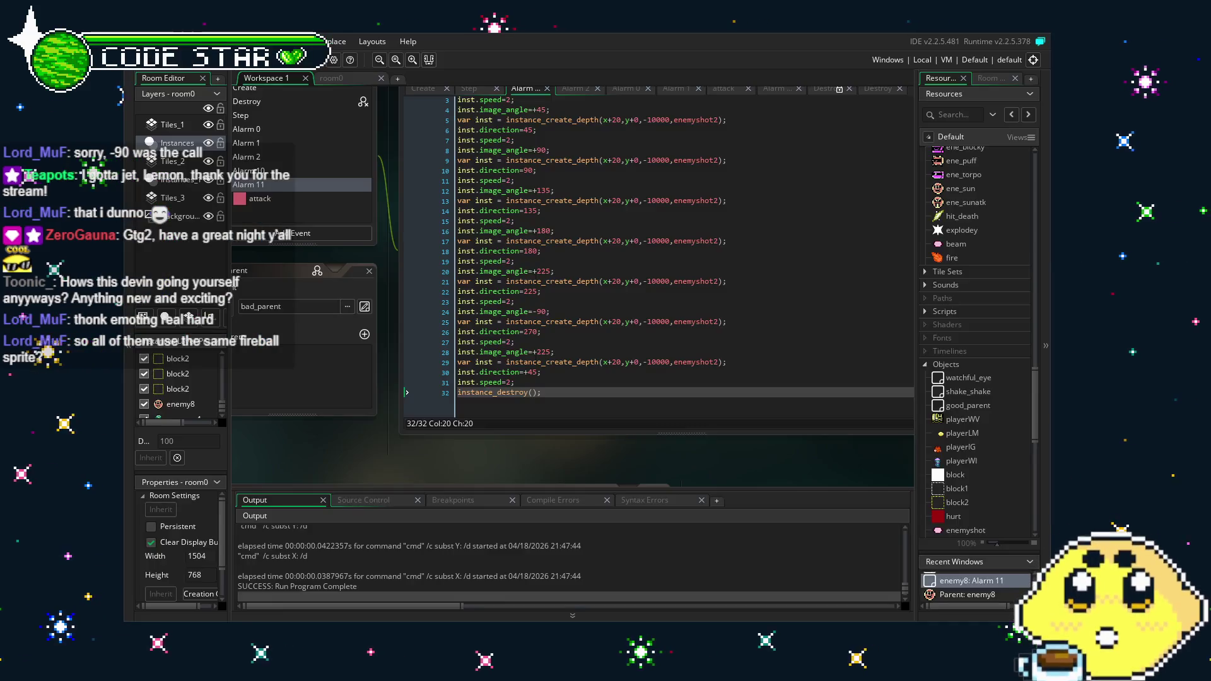
Restore line 30's shot direction to 315 after stray edits.
{"action": "left_click", "coordinate": [587, 384]}
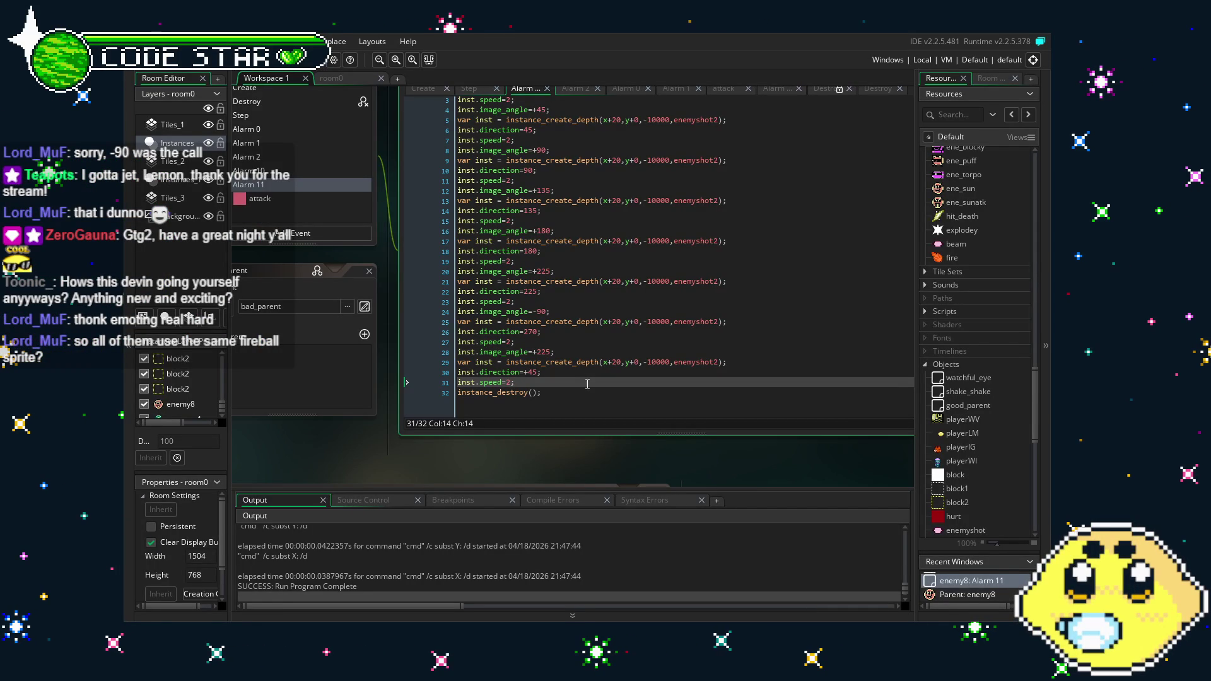
{"action": "key", "text": "Up"}
{"action": "key", "text": "End"}
{"action": "key", "text": "Left"}
{"action": "key", "text": "BackSpace"}
{"action": "key", "text": "BackSpace"}
{"action": "type", "text": "7"}
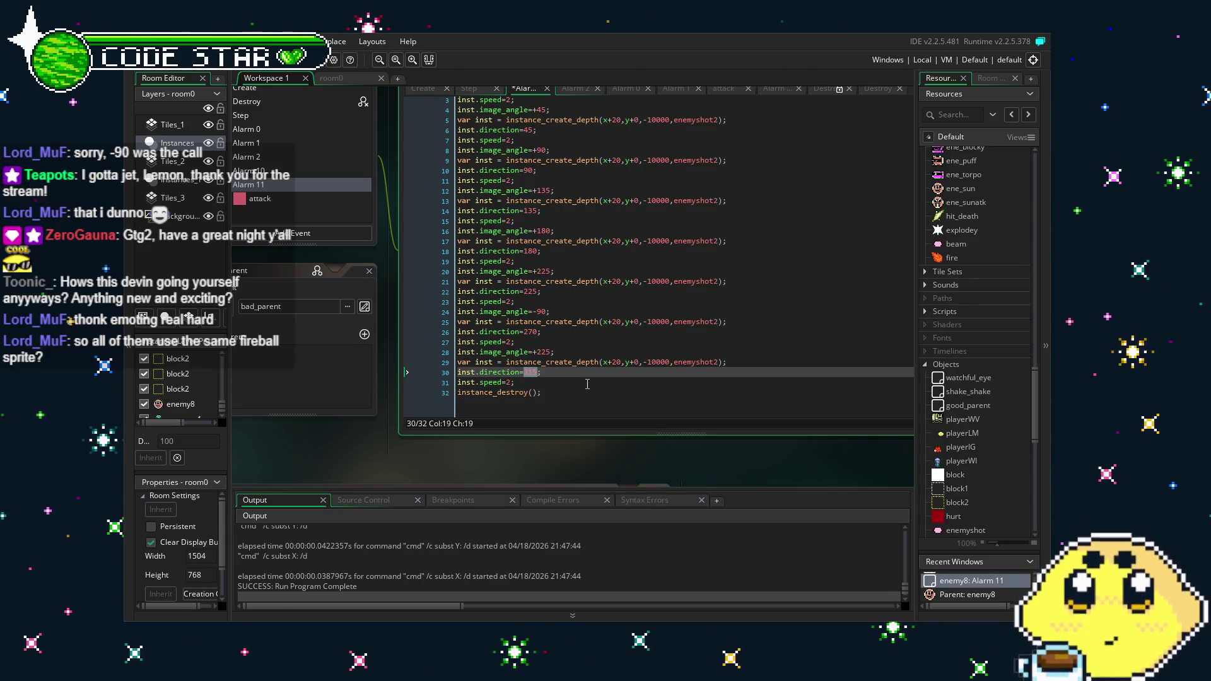
{"action": "type", "text": "315"}
{"action": "left_click", "coordinate": [530, 380]}
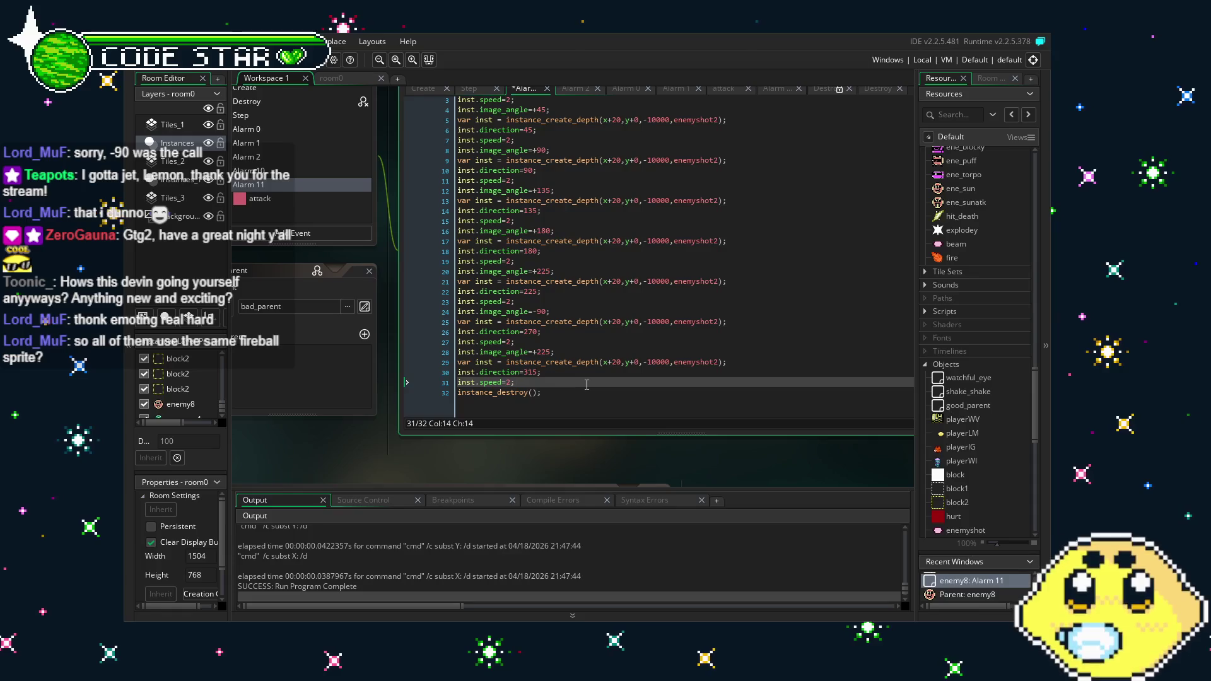
{"action": "double_click", "coordinate": [534, 372]}
{"action": "type", "text": "+74"}
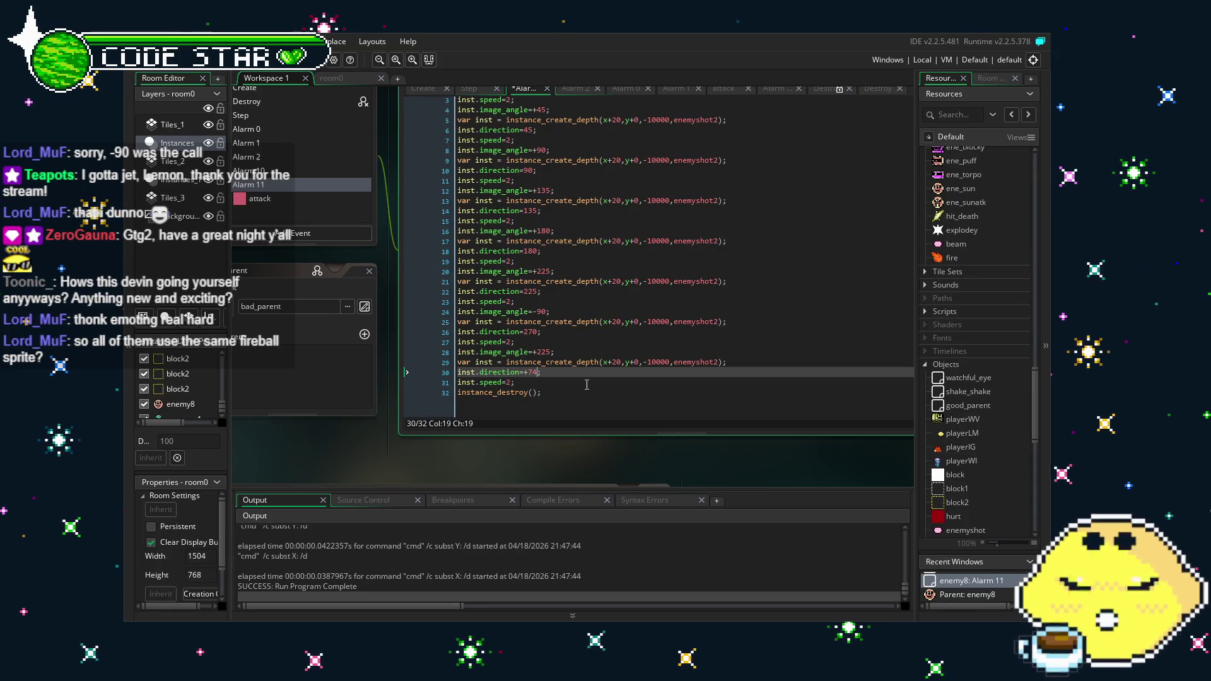
{"action": "key", "text": "BackSpace"}
{"action": "key", "text": "BackSpace"}
{"action": "key", "text": "BackSpace"}
{"action": "type", "text": "315"}
Add inst.image_angle=+45; after the speed line and save the project.
{"action": "left_click", "coordinate": [586, 385]}
{"action": "key", "text": "Return"}
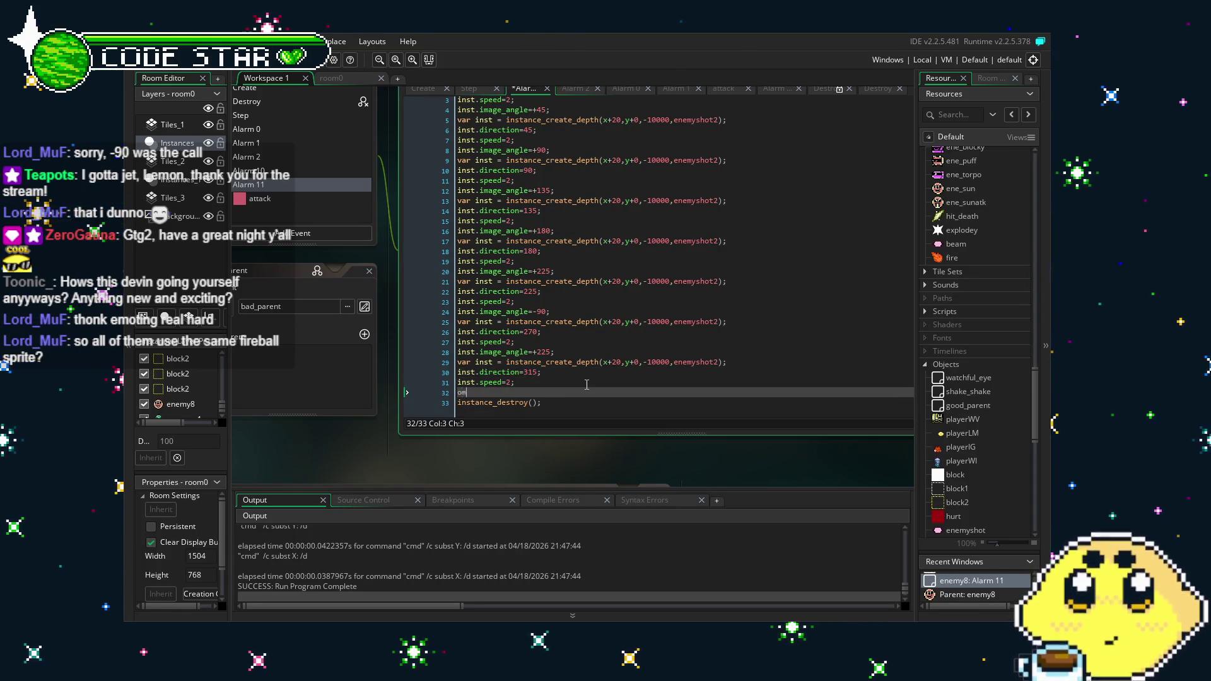
{"action": "type", "text": "nst.-"}
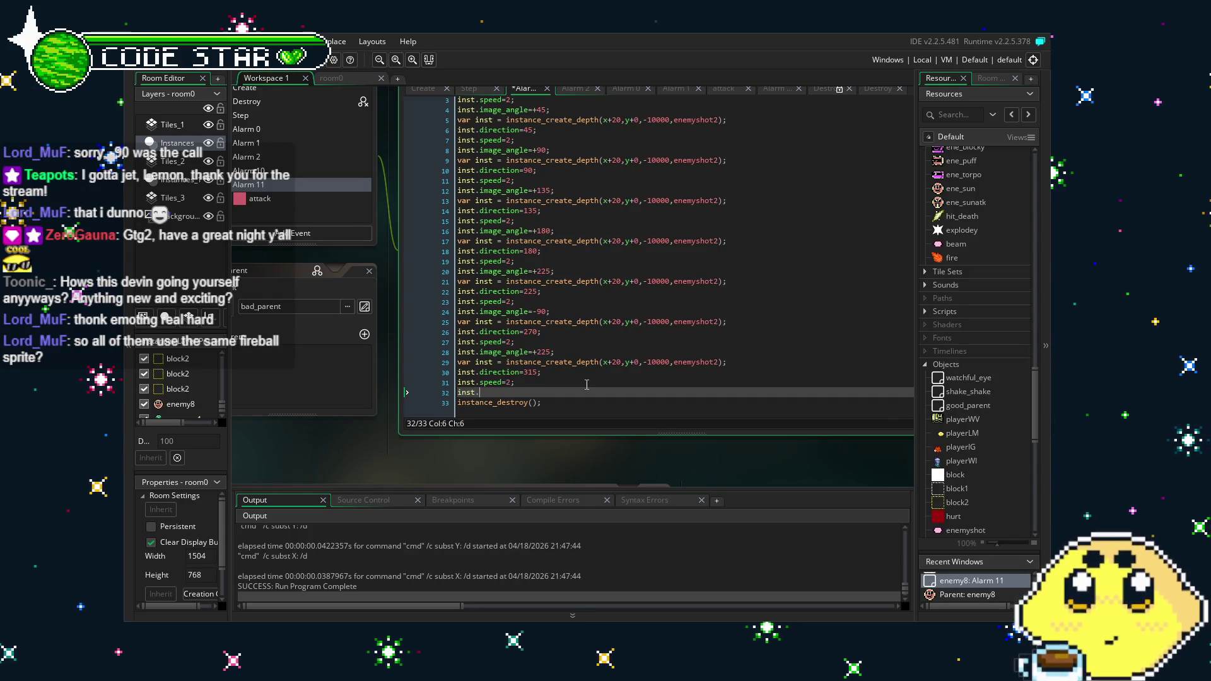
{"action": "key", "text": "BackSpace"}
{"action": "key", "text": "BackSpace"}
{"action": "key", "text": "BackSpace"}
{"action": "type", "text": "image_angle="}
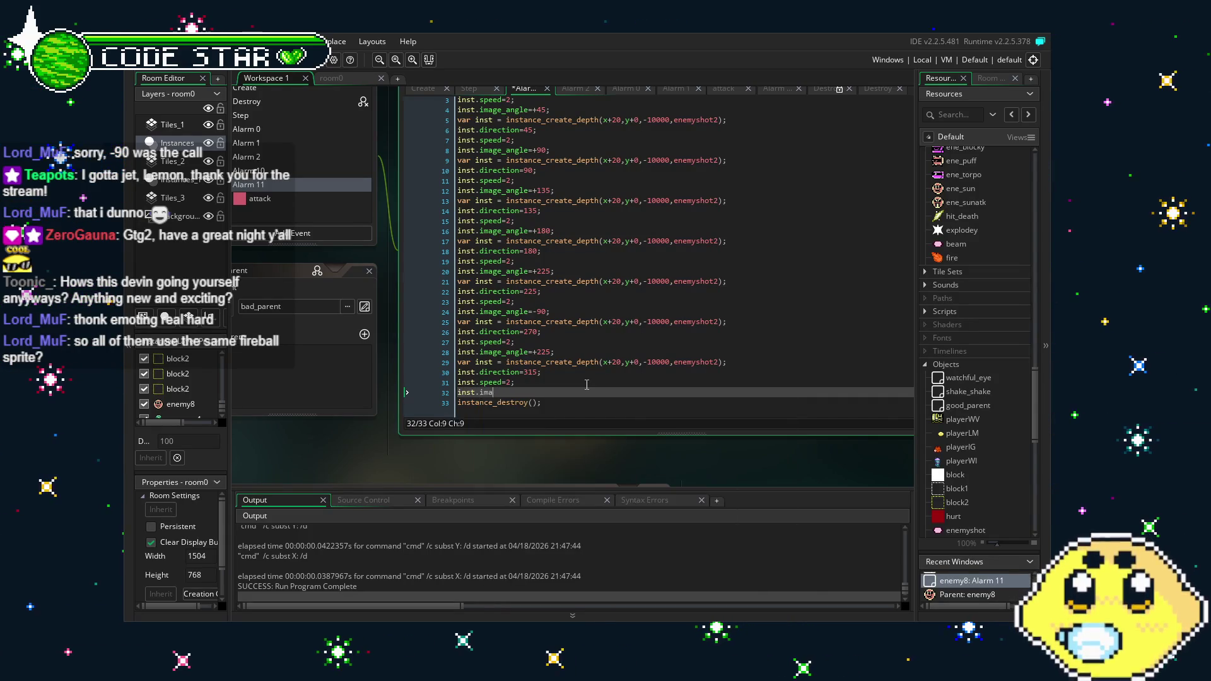
{"action": "key", "text": "BackSpace"}
{"action": "type", "text": "+45;"}
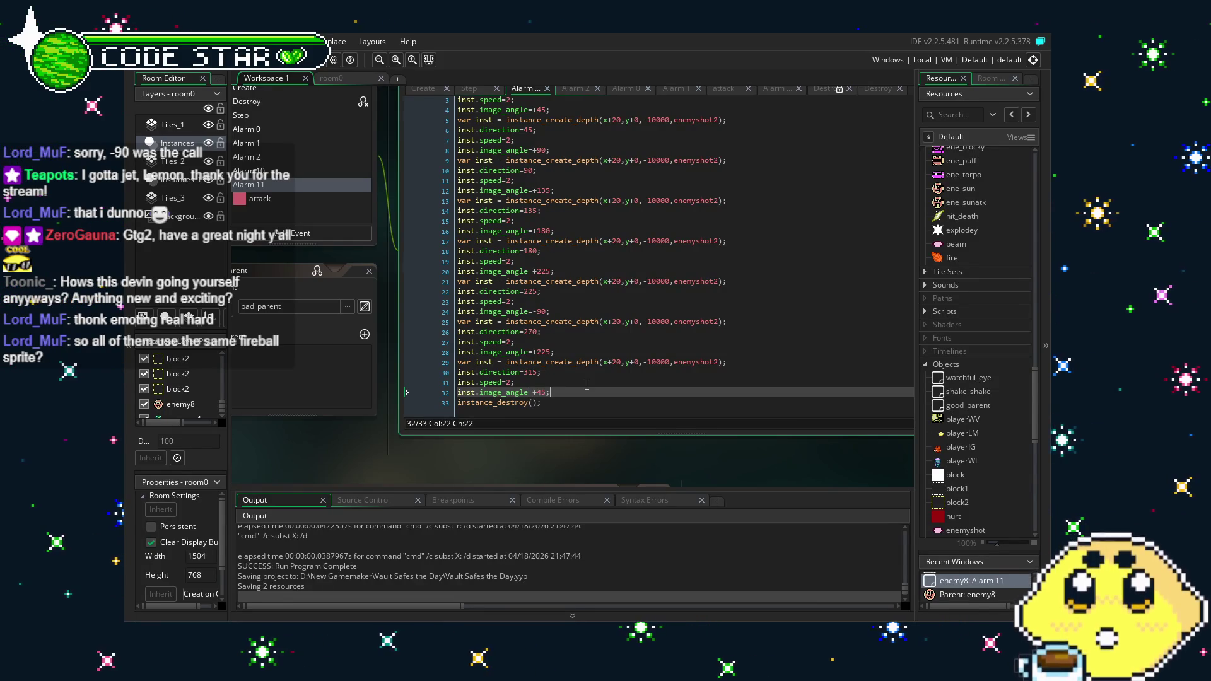
{"action": "key", "text": "ctrl+s"}
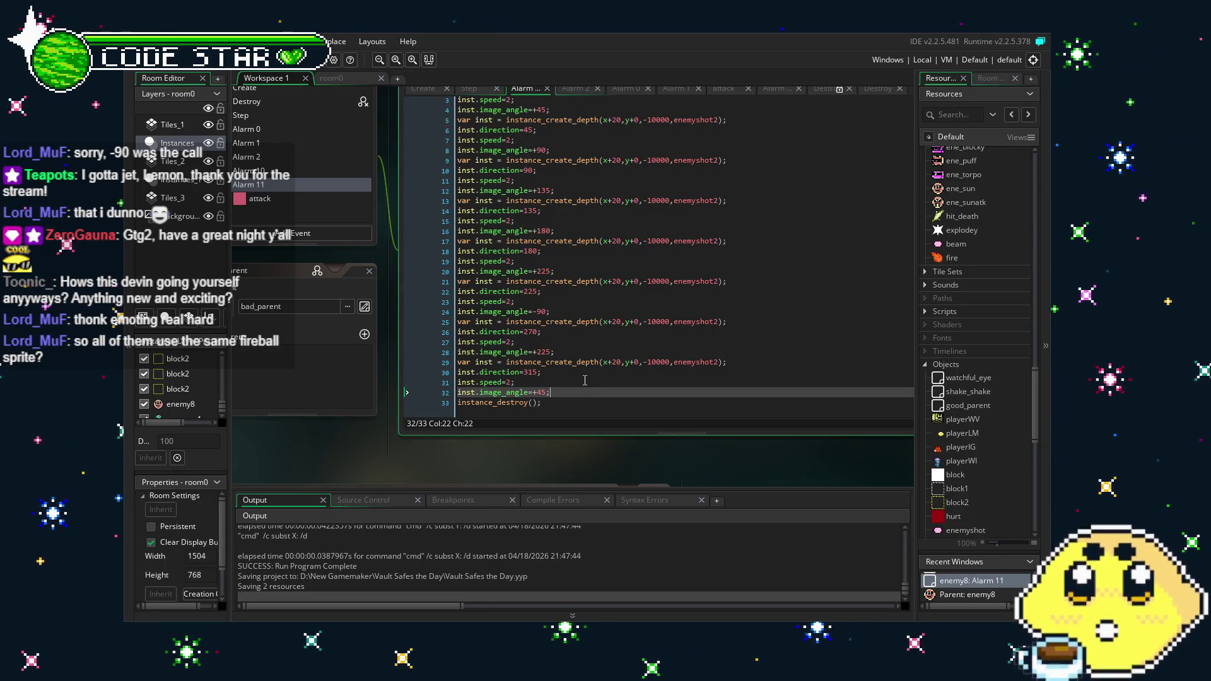
Change line 28's angle from 225 to 135 and start a test run with F5.
{"action": "left_click", "coordinate": [585, 381]}
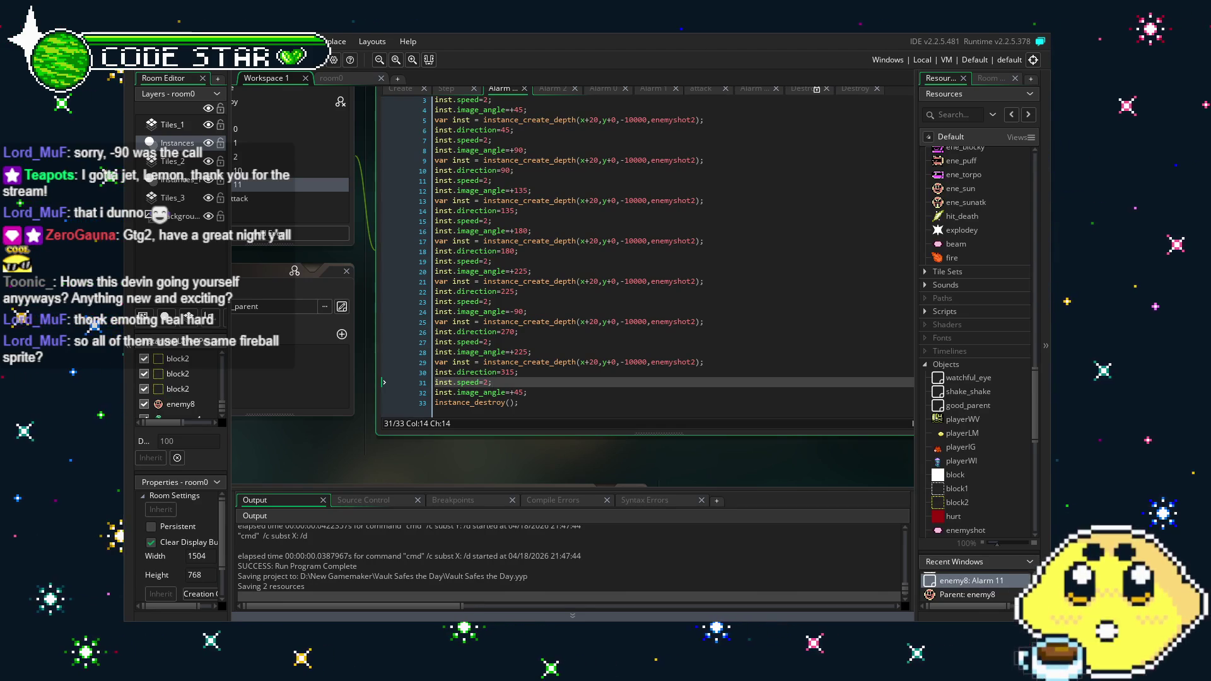
{"action": "double_click", "coordinate": [519, 352]}
{"action": "type", "text": "135"}
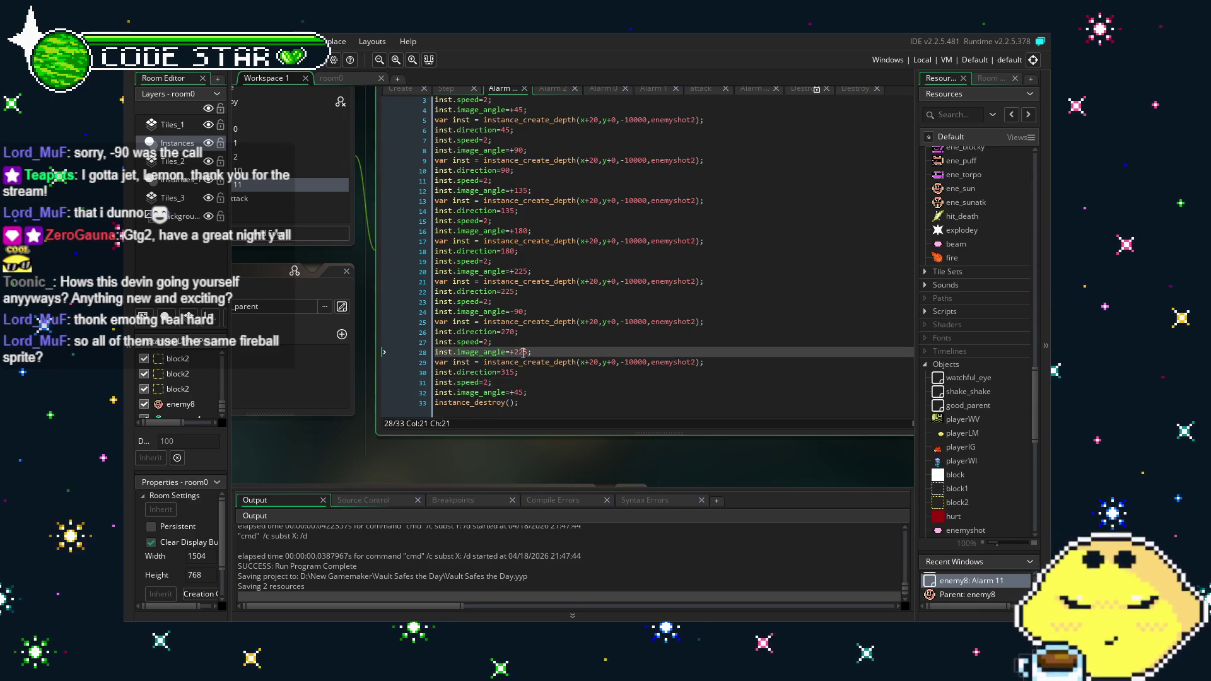
{"action": "left_click", "coordinate": [656, 397]}
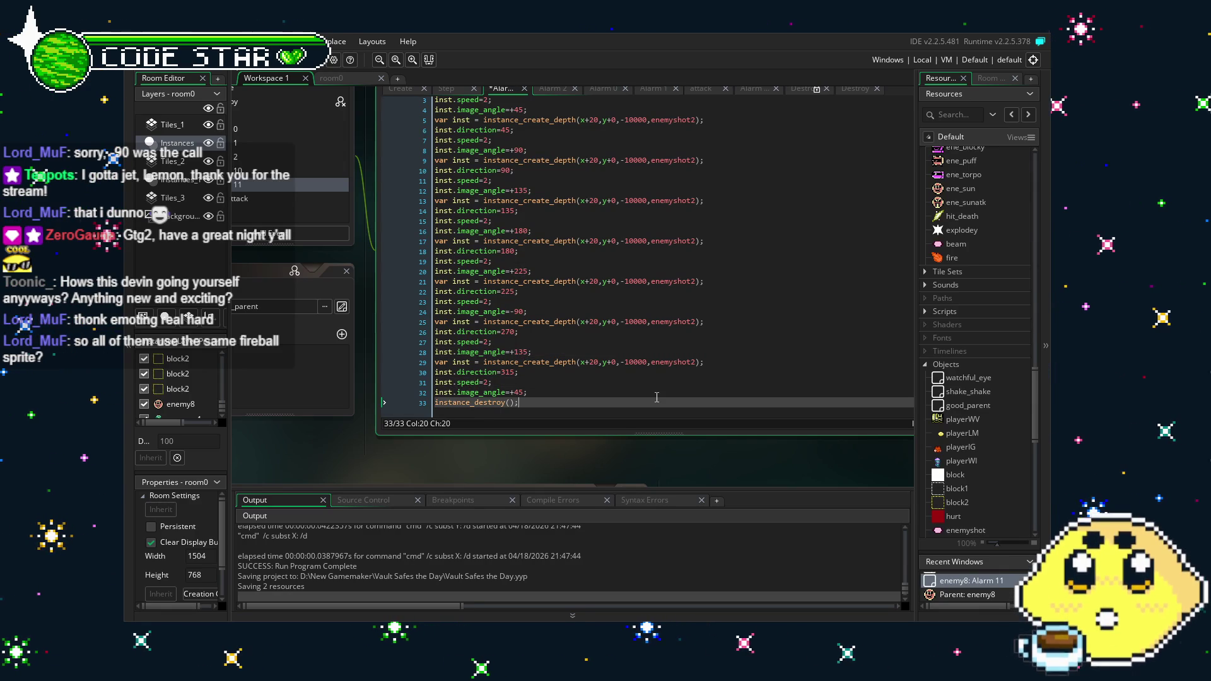
{"action": "key", "text": "F5"}
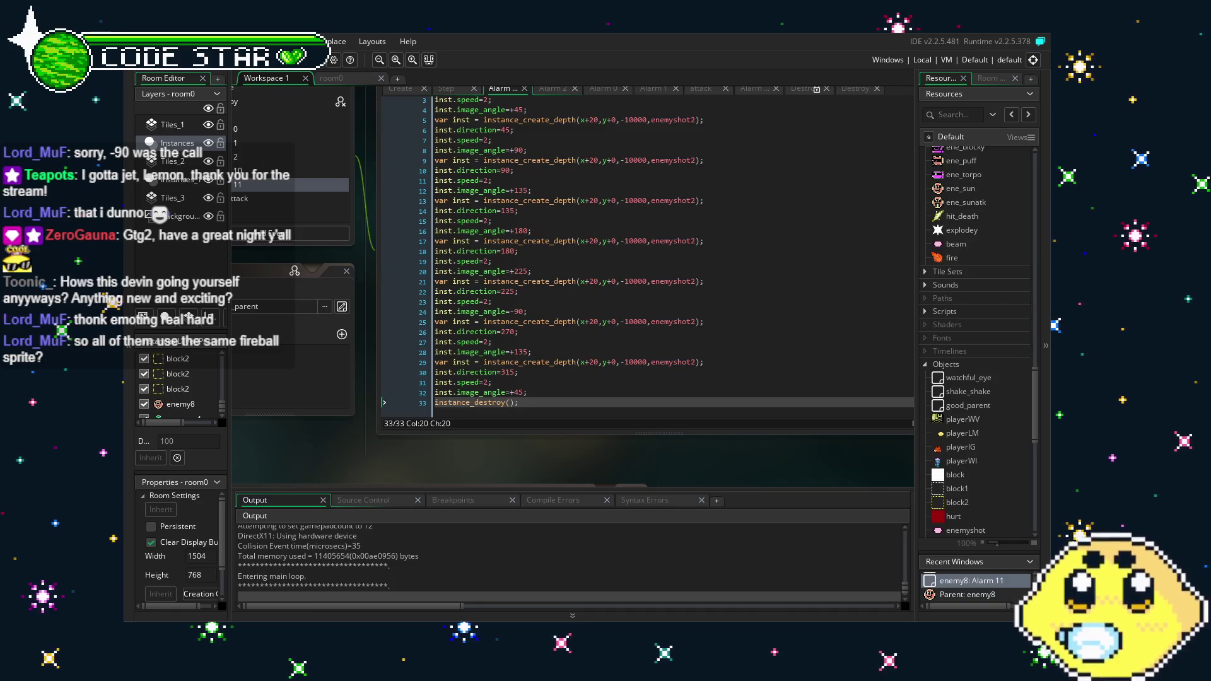
Walk the player right through the level onto the stairs near the enemy8.
{"action": "key", "text": "Right"}
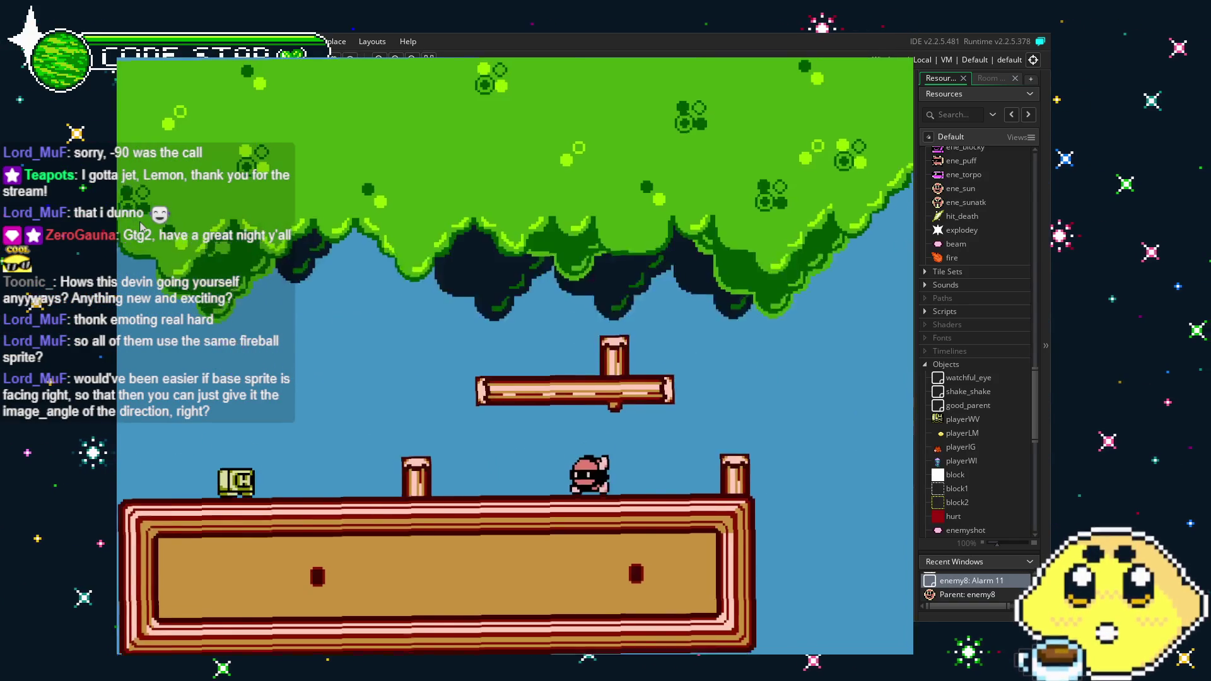
{"action": "key", "text": "Right"}
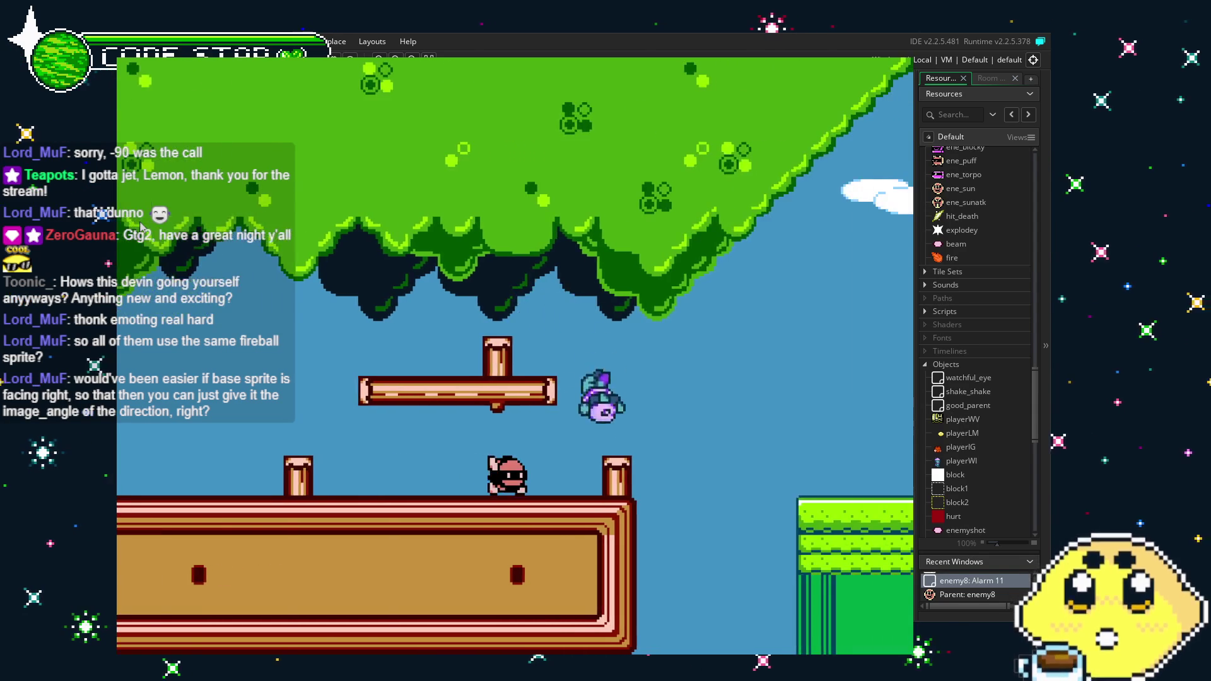
{"action": "key", "text": "Right"}
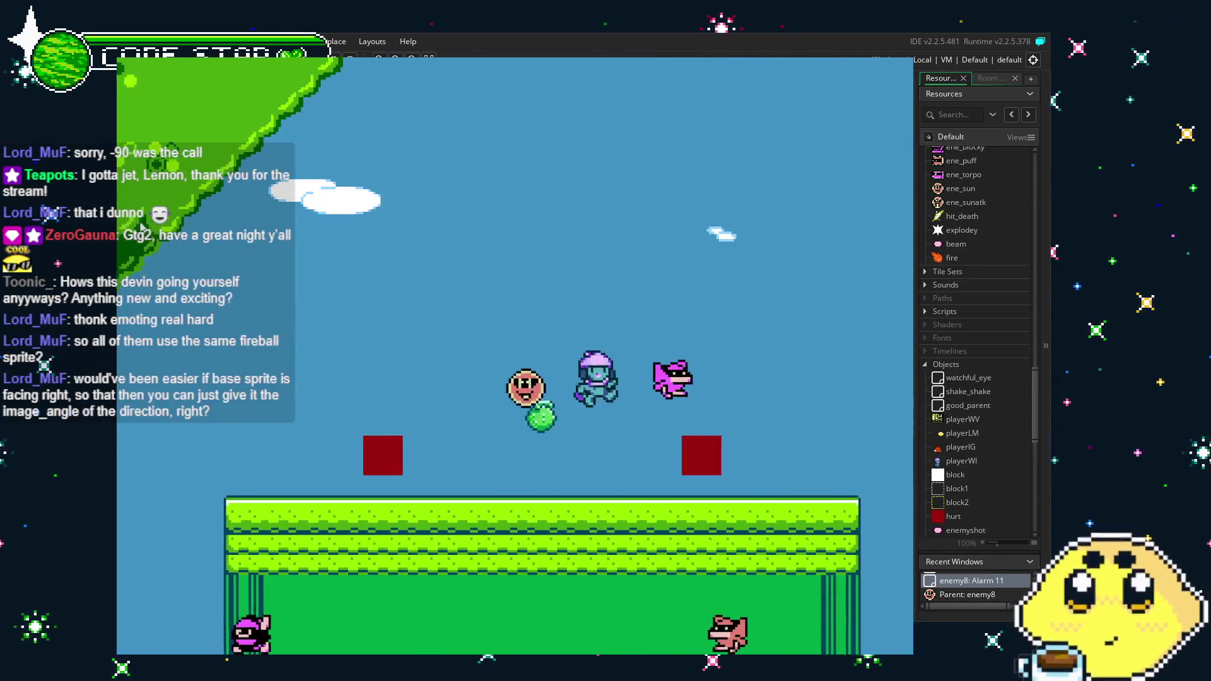
{"action": "key", "text": "Right"}
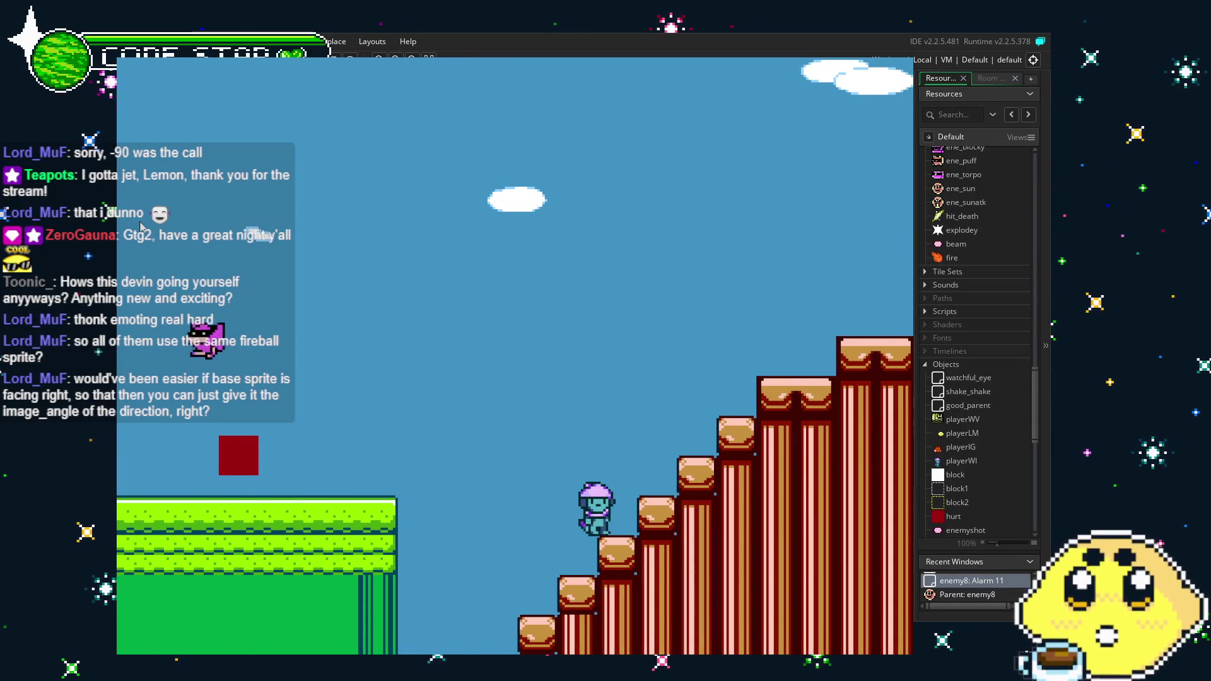
Close the running test game with Escape.
{"action": "key", "text": "Escape"}
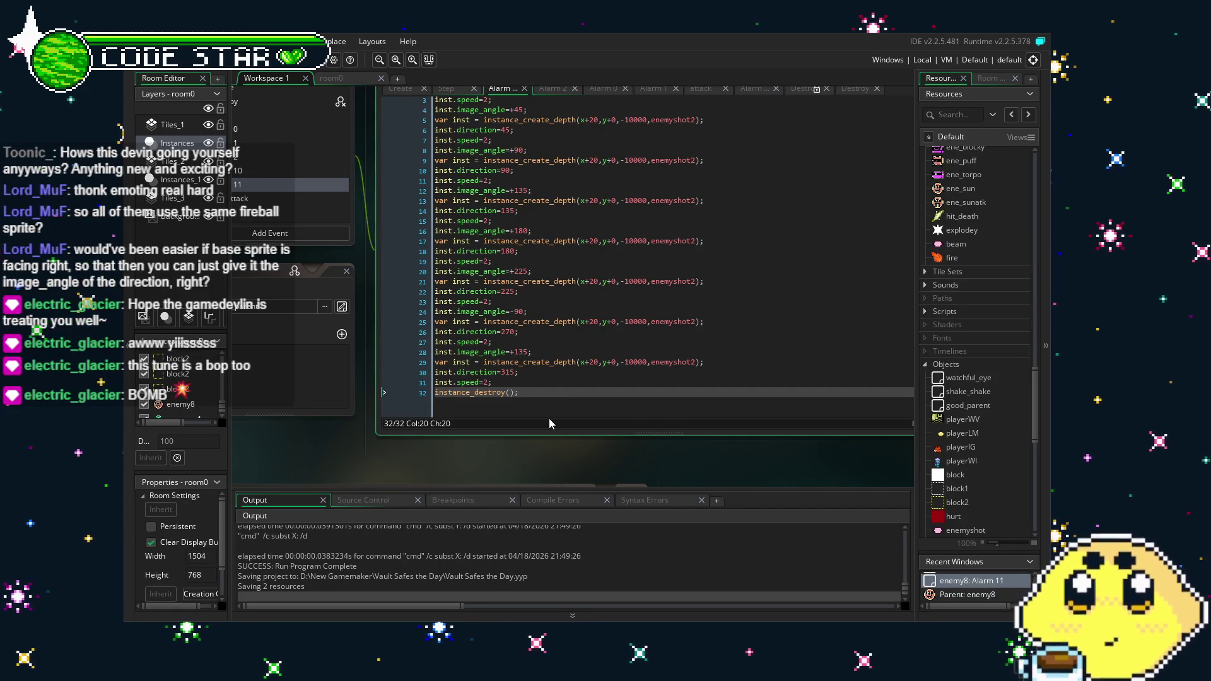
Delete line 28's +135 angle and add inst.image_angle=+45; after inst.speed=2;.
{"action": "left_click", "coordinate": [547, 351]}
{"action": "key", "text": "BackSpace"}
{"action": "key", "text": "BackSpace"}
{"action": "key", "text": "BackSpace"}
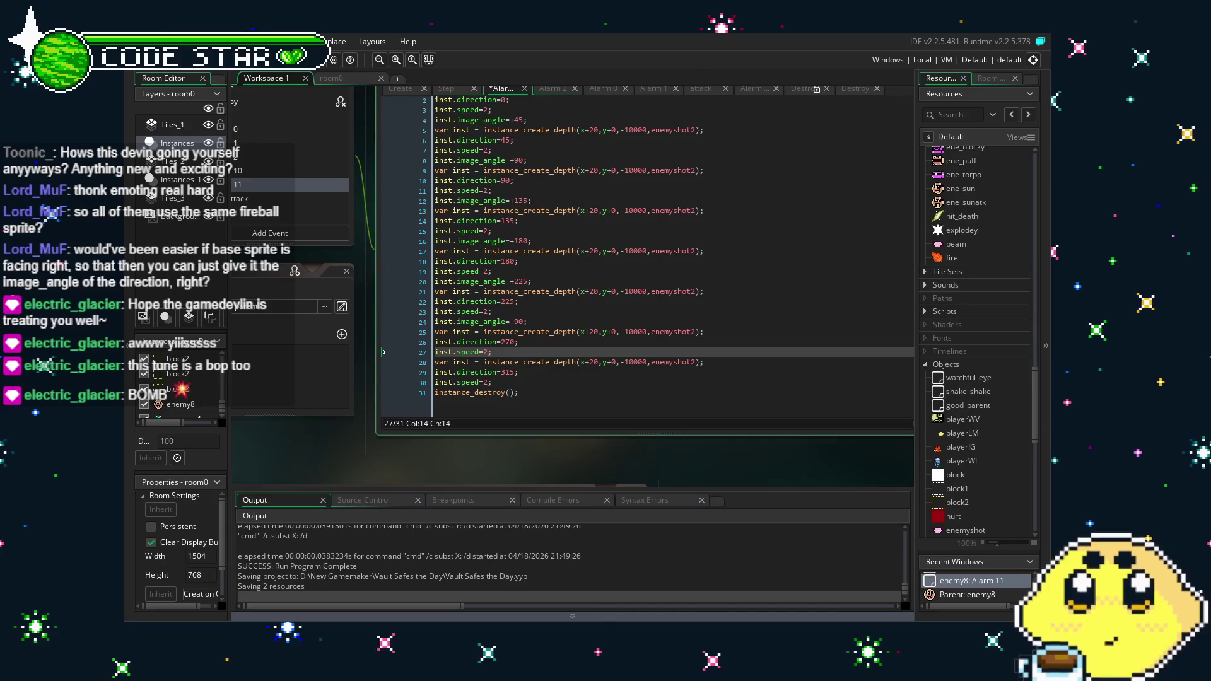
{"action": "key", "text": "Return"}
{"action": "type", "text": "inst.image_angle=+45;"}
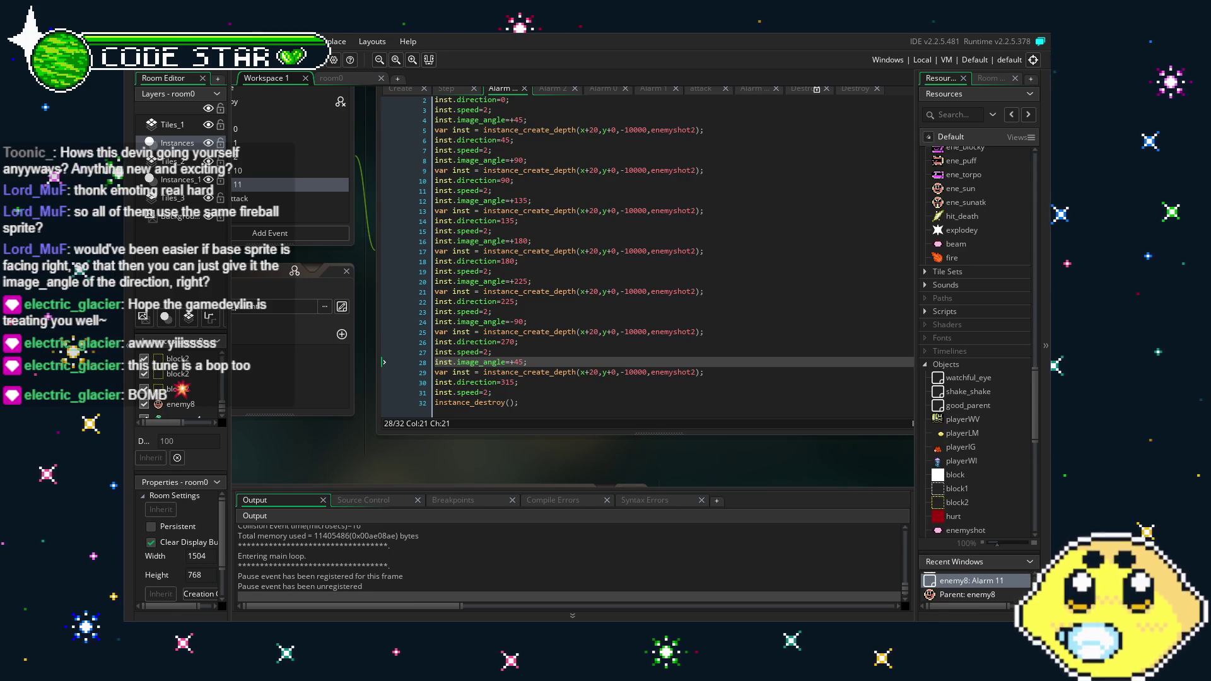
Walk the player right onto the staircase to see the burst, then close the game.
{"action": "key", "text": "Right"}
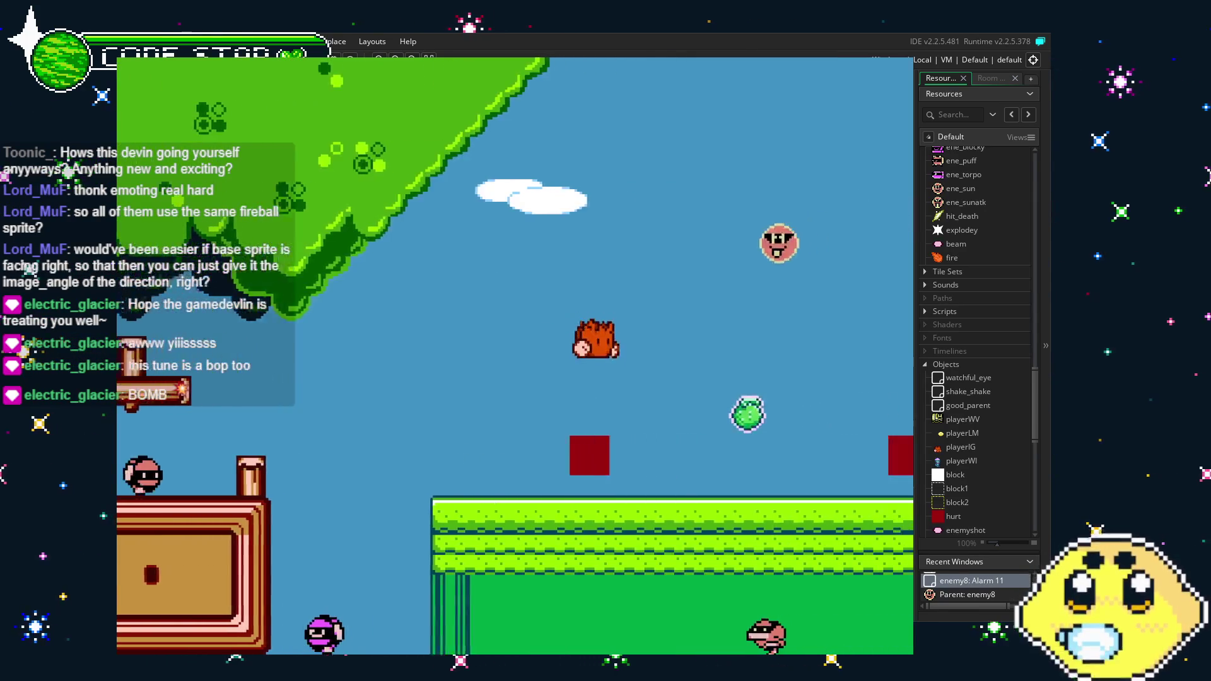
{"action": "key", "text": "Right"}
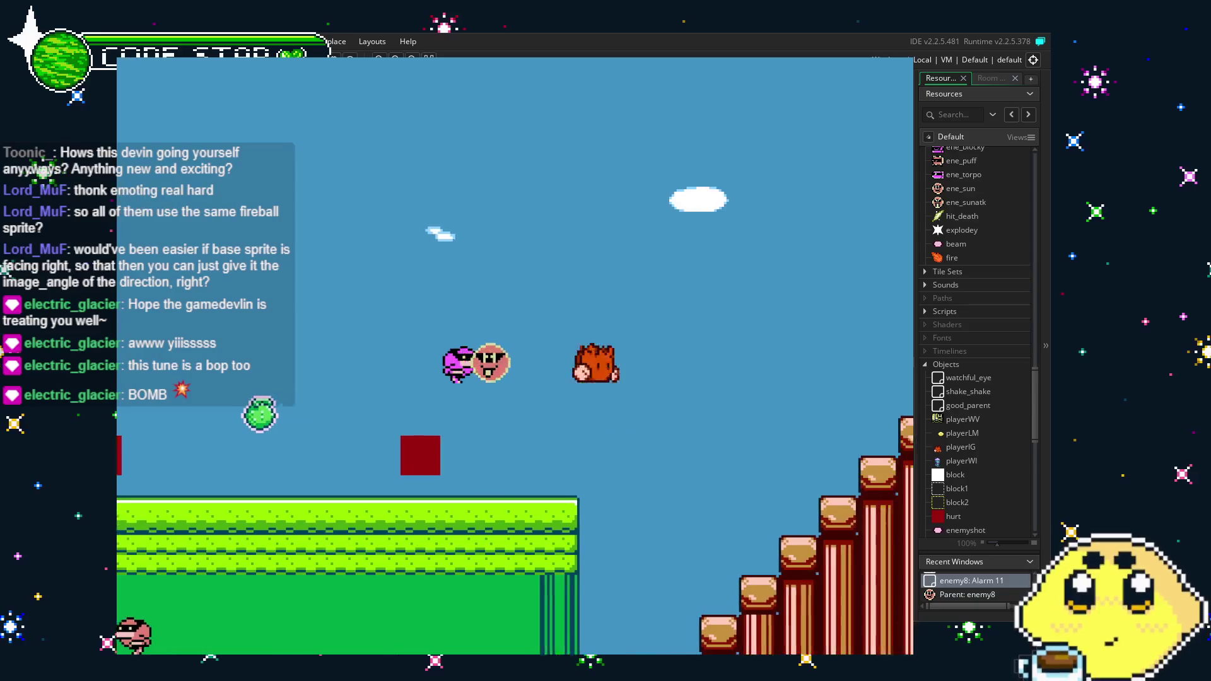
{"action": "key", "text": "Right"}
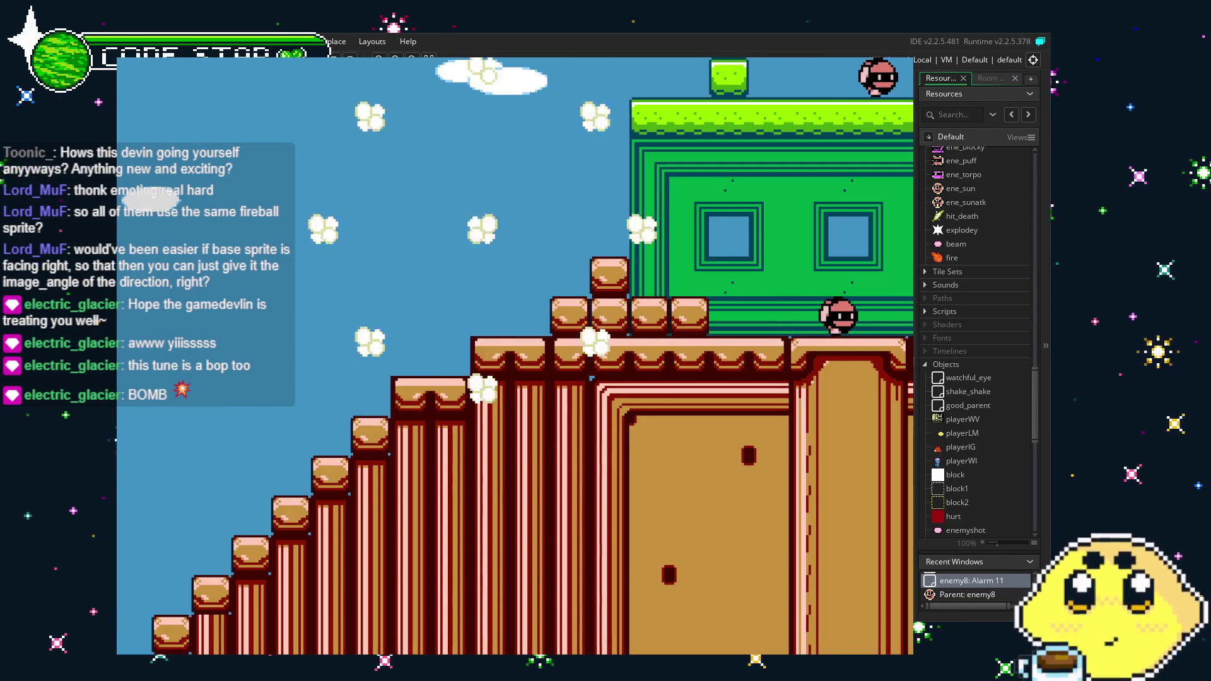
{"action": "key", "text": "Left"}
{"action": "key", "text": "Escape"}
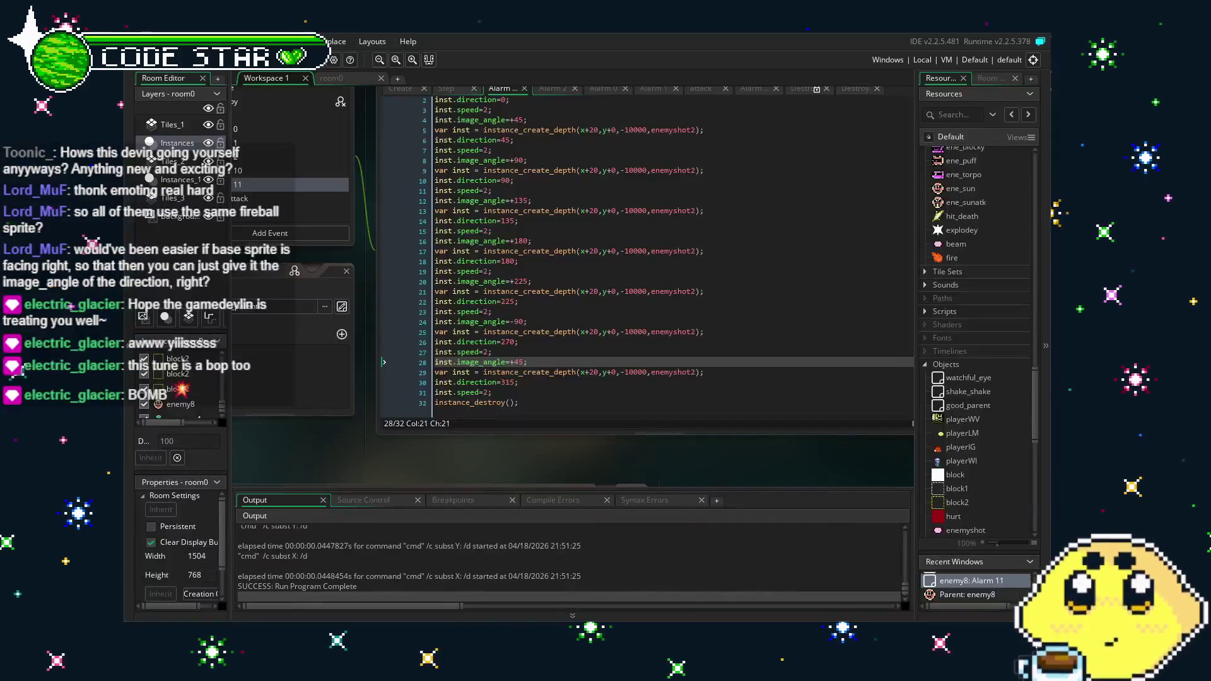
Change line 28's image angle value from 45 to 135.
{"action": "left_click", "coordinate": [532, 373]}
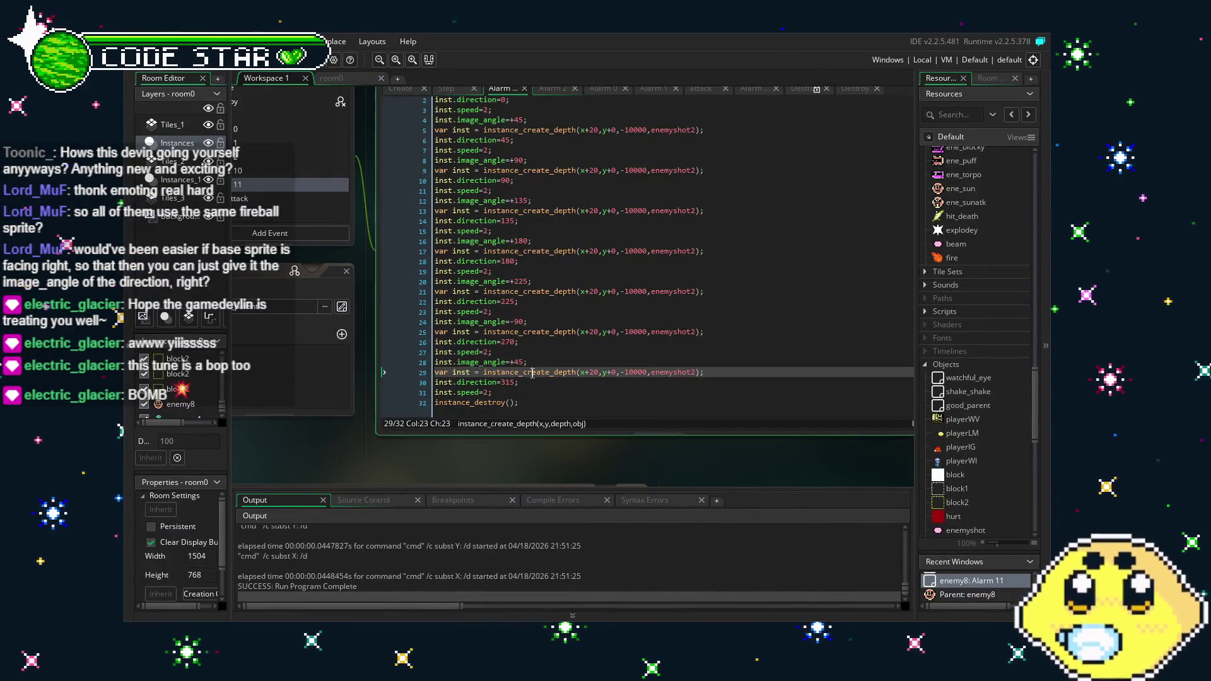
{"action": "left_click", "coordinate": [556, 357]}
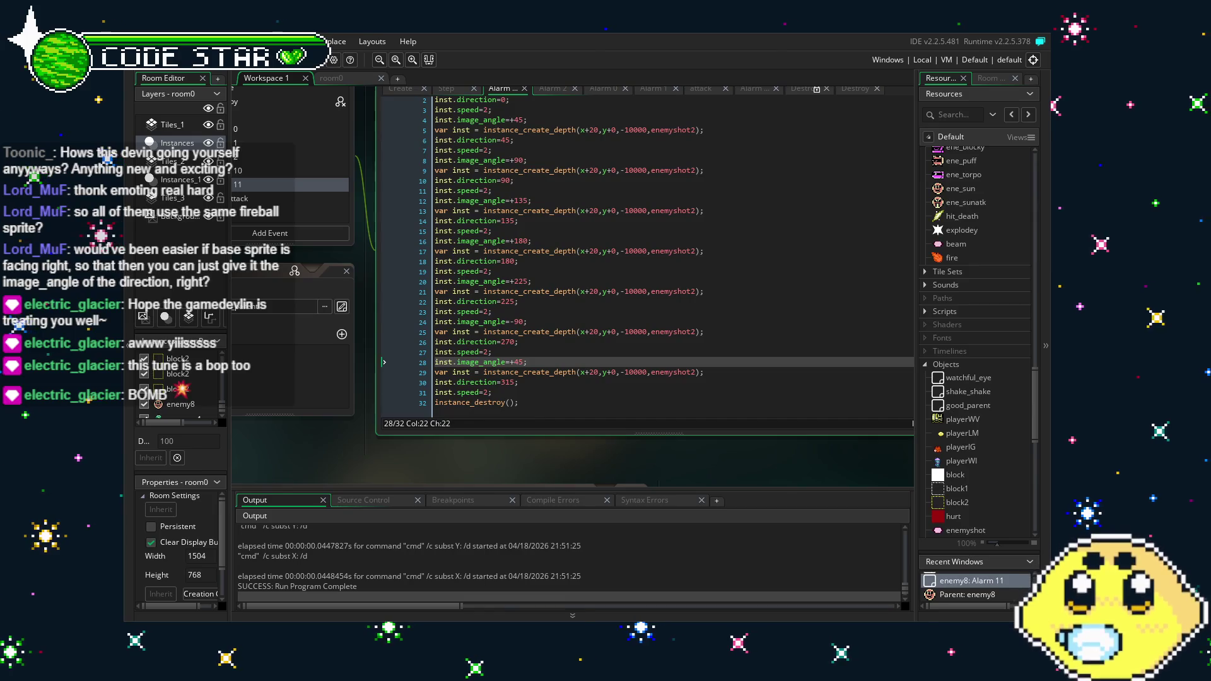
{"action": "key", "text": "Left"}
{"action": "key", "text": "BackSpace"}
{"action": "key", "text": "BackSpace"}
{"action": "type", "text": "13"}
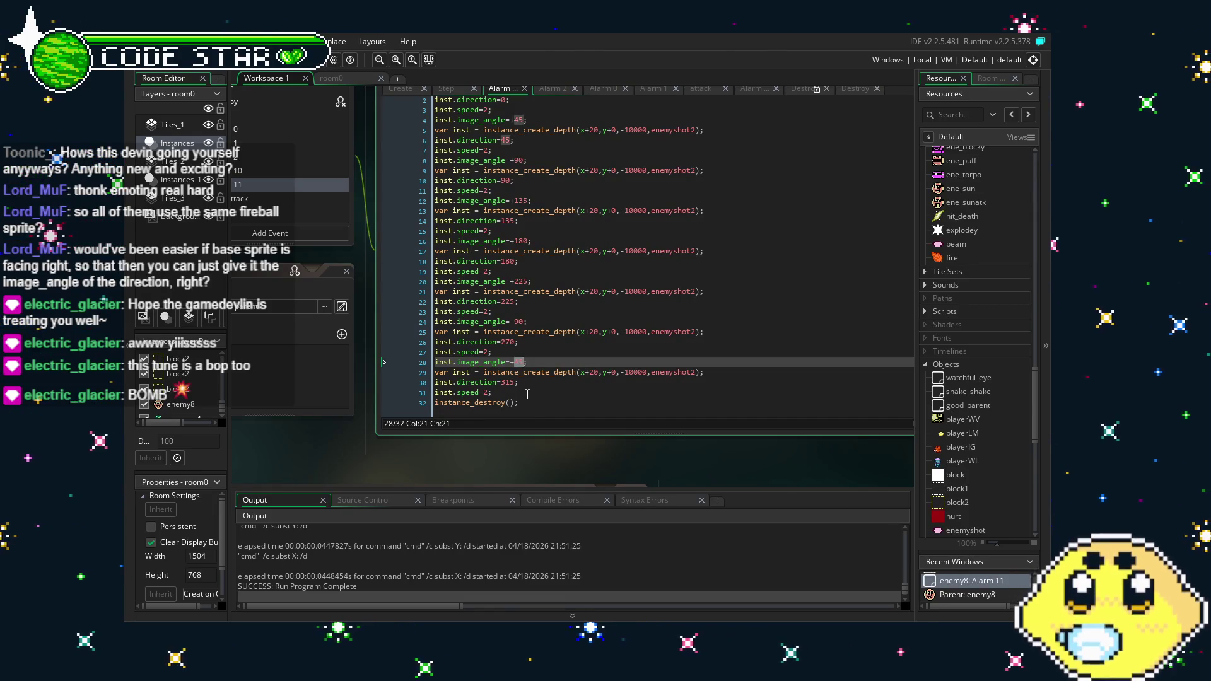
{"action": "type", "text": "5"}
Run the game, move the player up the staircase, and close it.
{"action": "left_click", "coordinate": [538, 402]}
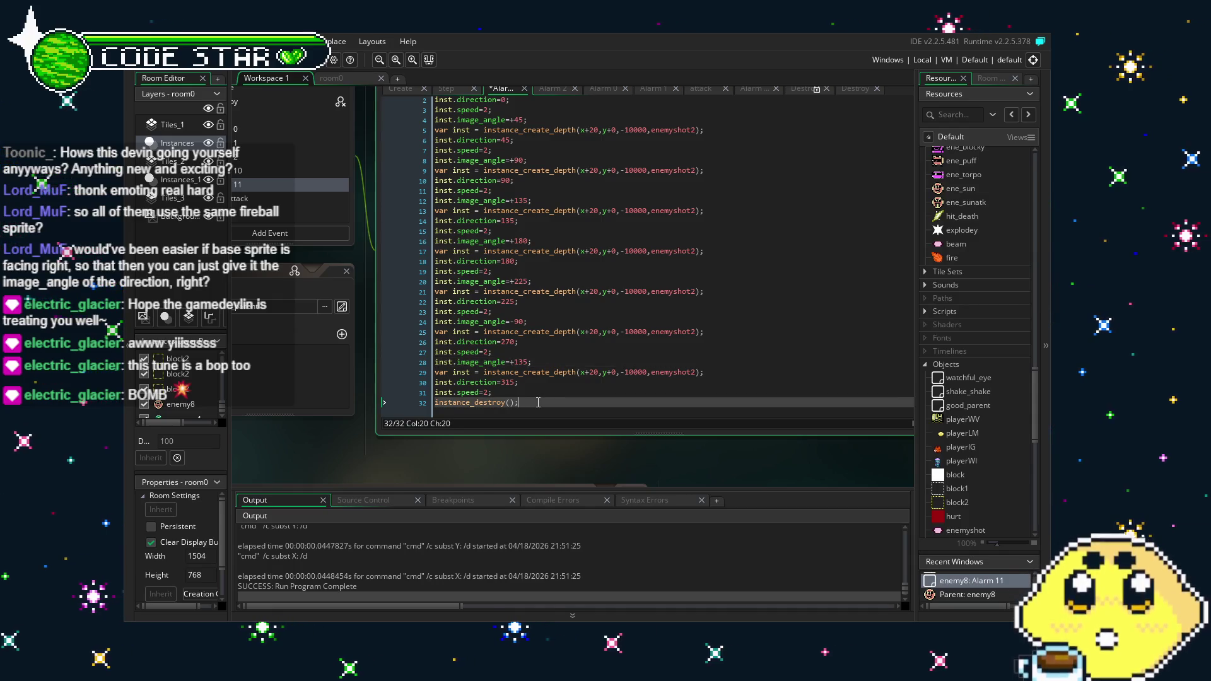
{"action": "left_click", "coordinate": [309, 59]}
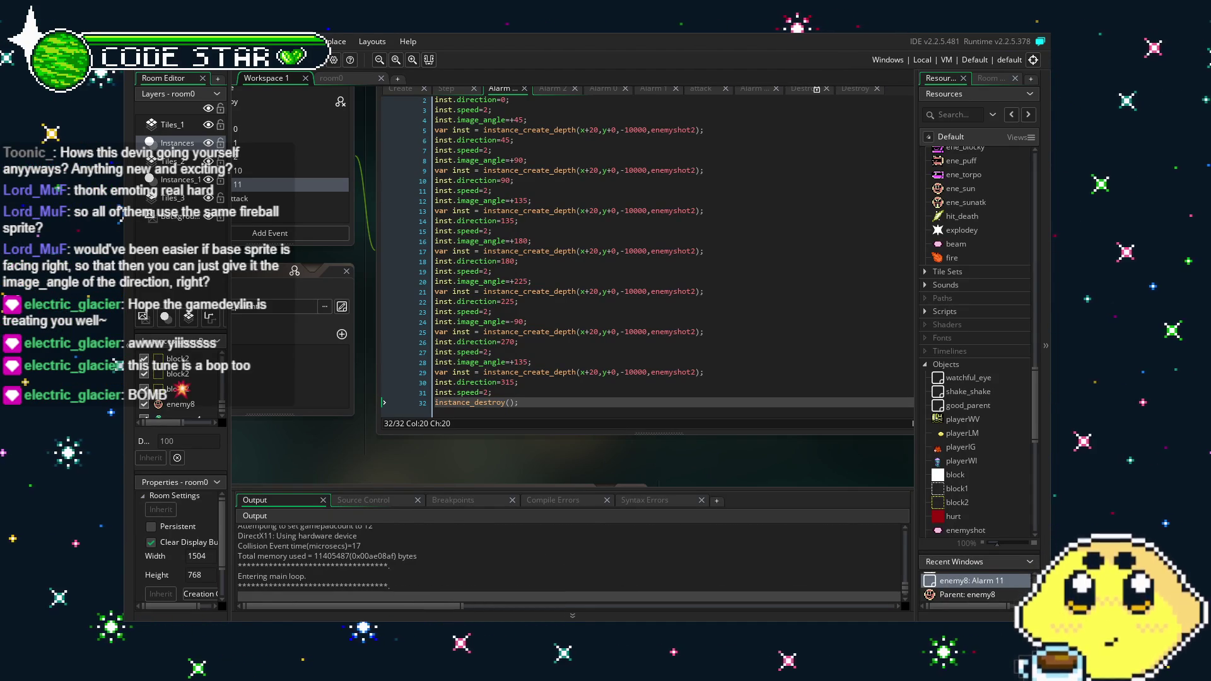
{"action": "key", "text": "Right"}
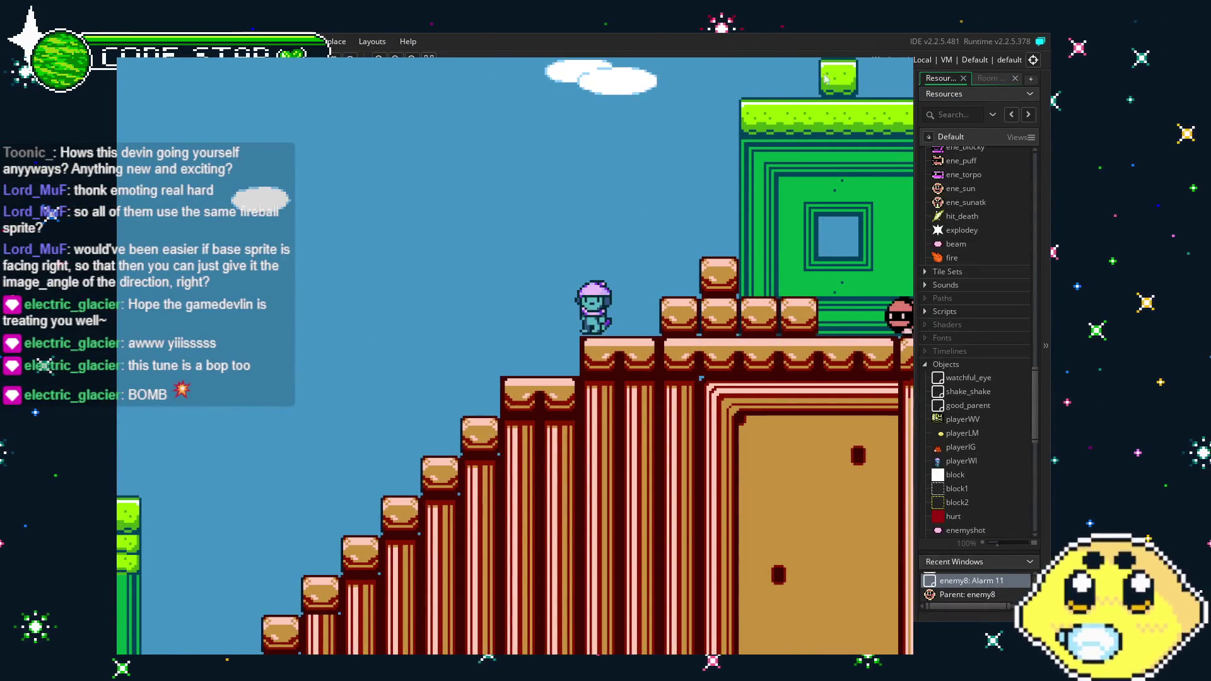
{"action": "key", "text": "Escape"}
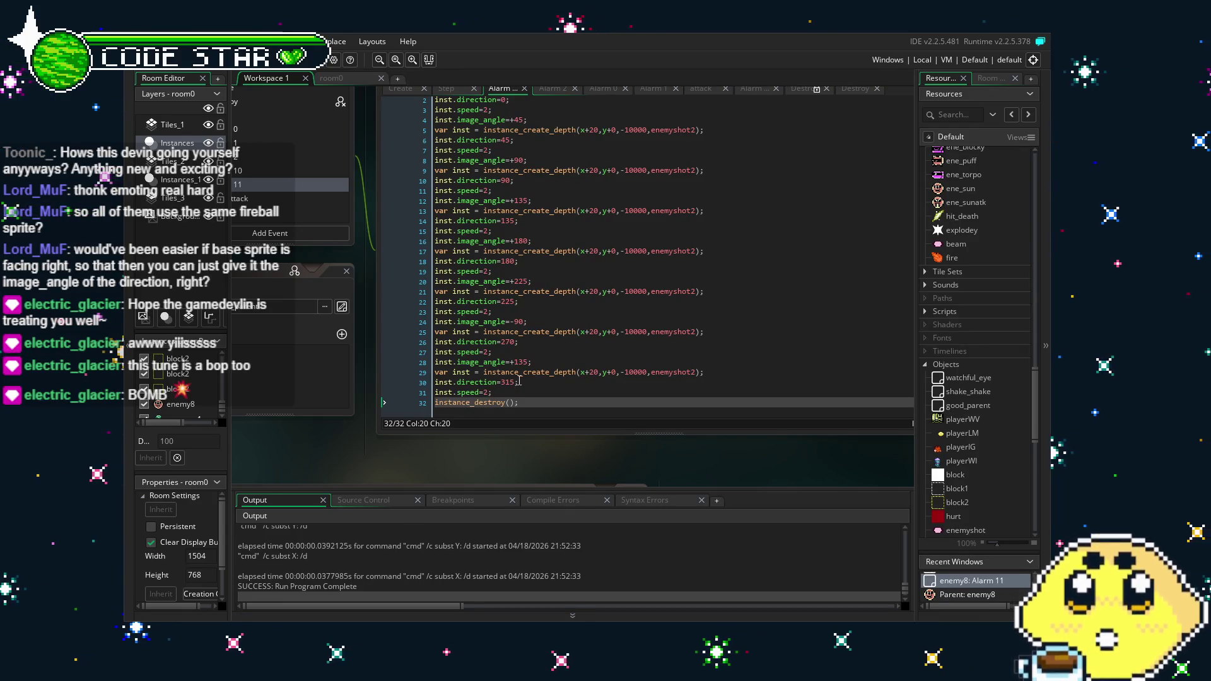
Flip line 28's image angle sign so it reads -135.
{"action": "left_click", "coordinate": [516, 362]}
{"action": "key", "text": "BackSpace"}
{"action": "type", "text": "-"}
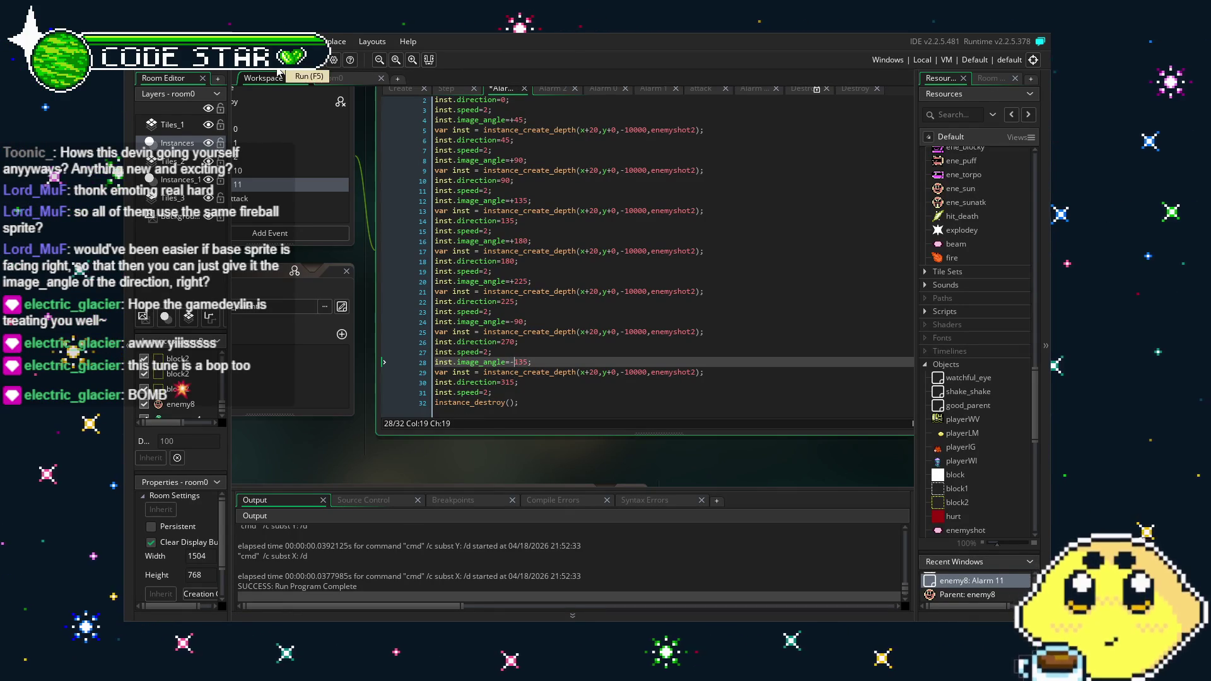
Run the game with the -135 angle, walk the player up the stairs, then close it.
{"action": "key", "text": "F5"}
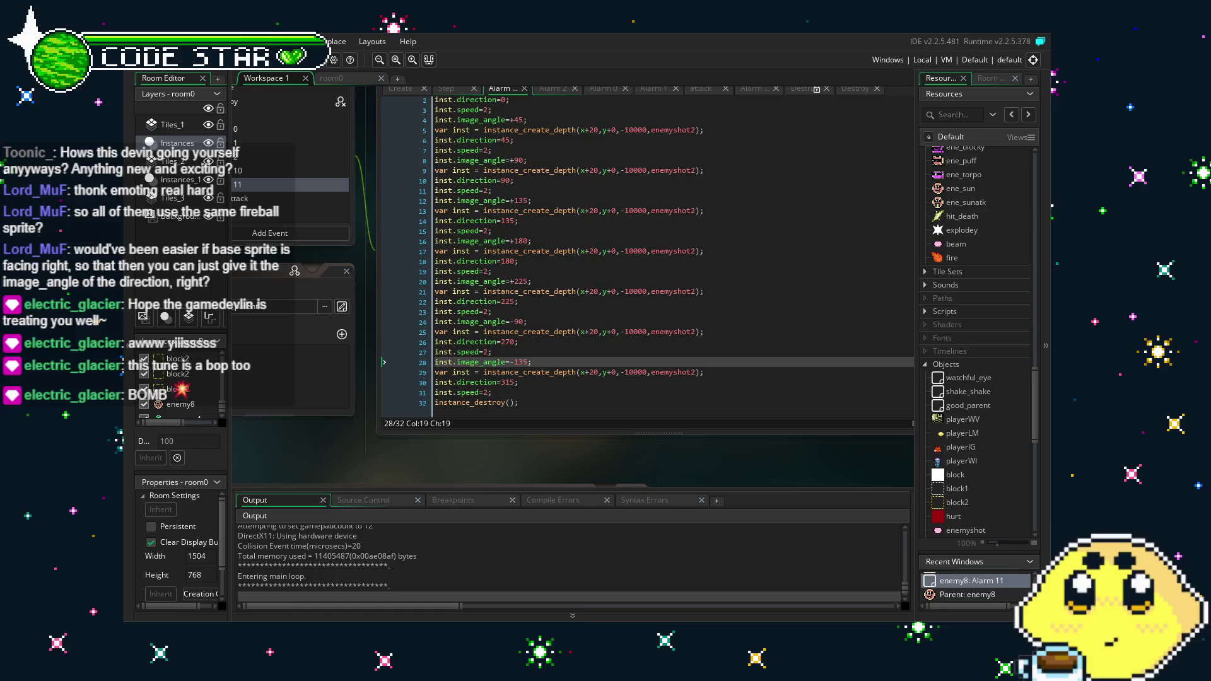
{"action": "key", "text": "Right"}
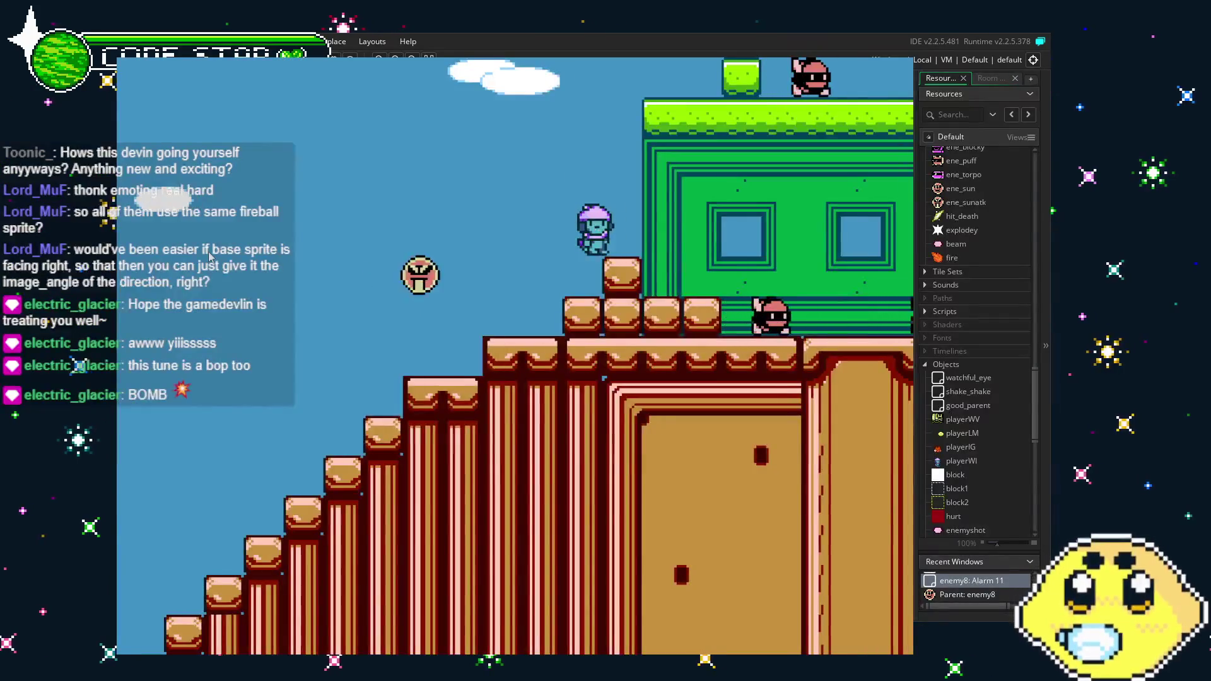
{"action": "key", "text": "Left"}
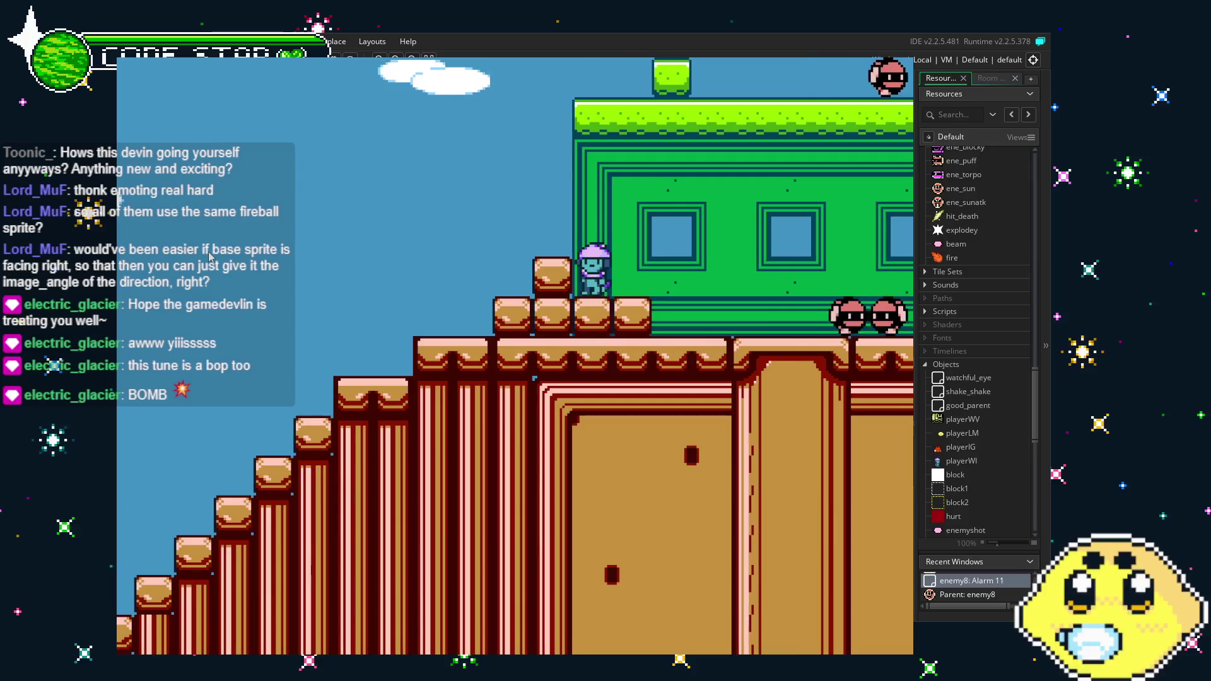
{"action": "key", "text": "Escape"}
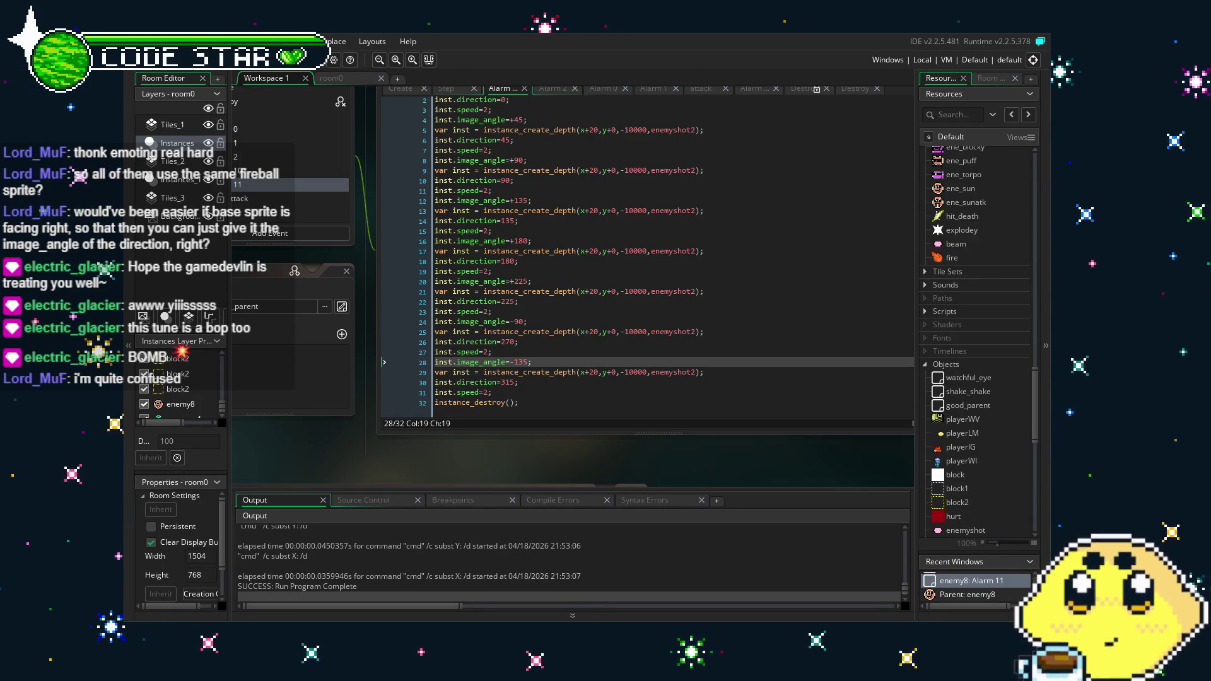
Set line 28's angle to -45, run the game, watch the burst, and close it.
{"action": "key", "text": "ctrl+shift+Right"}
{"action": "type", "text": "45"}
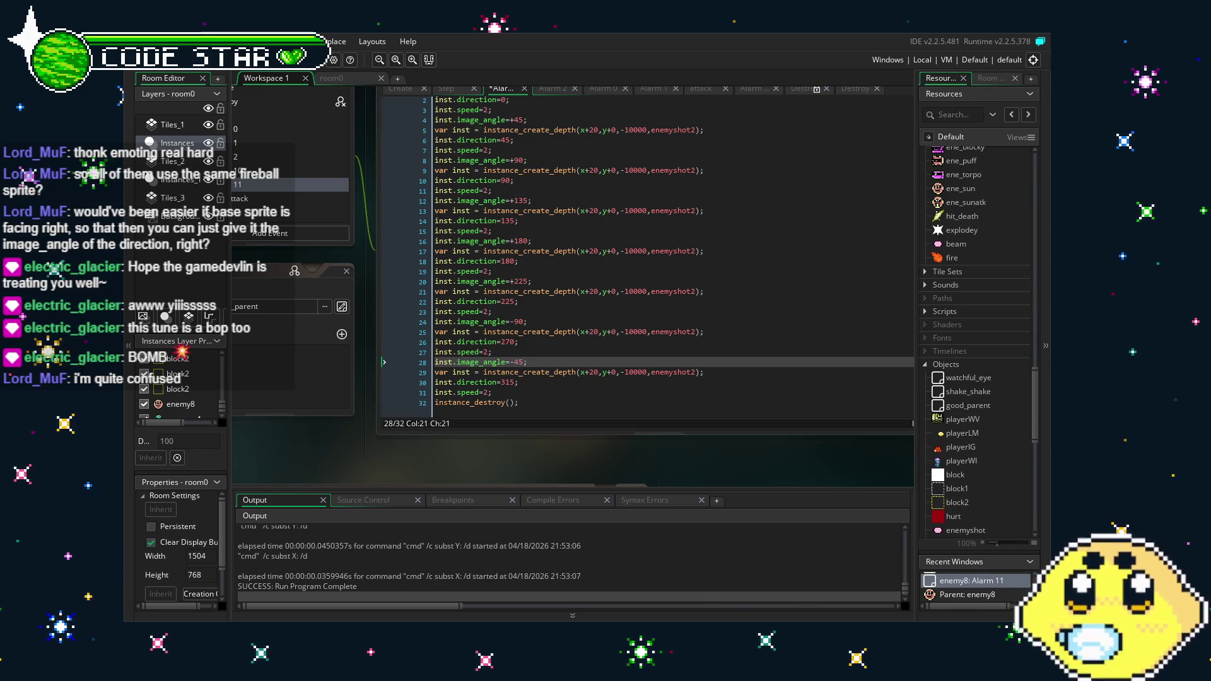
{"action": "left_click", "coordinate": [297, 60]}
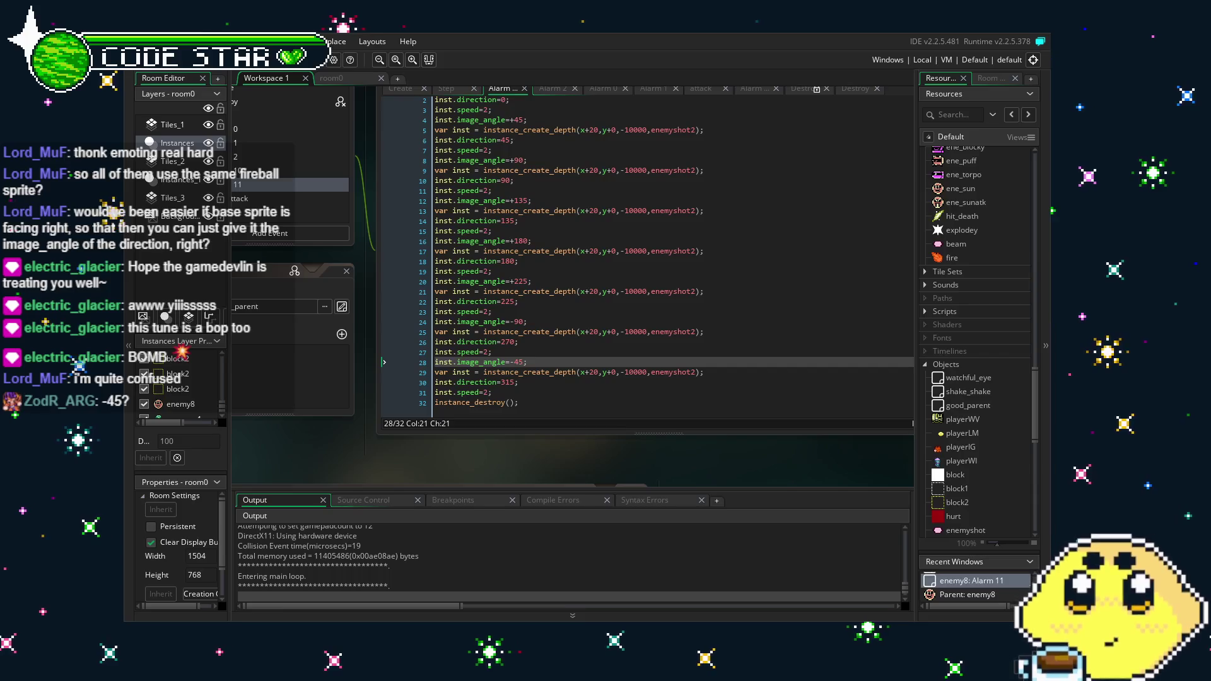
{"action": "key", "text": "alt+Tab"}
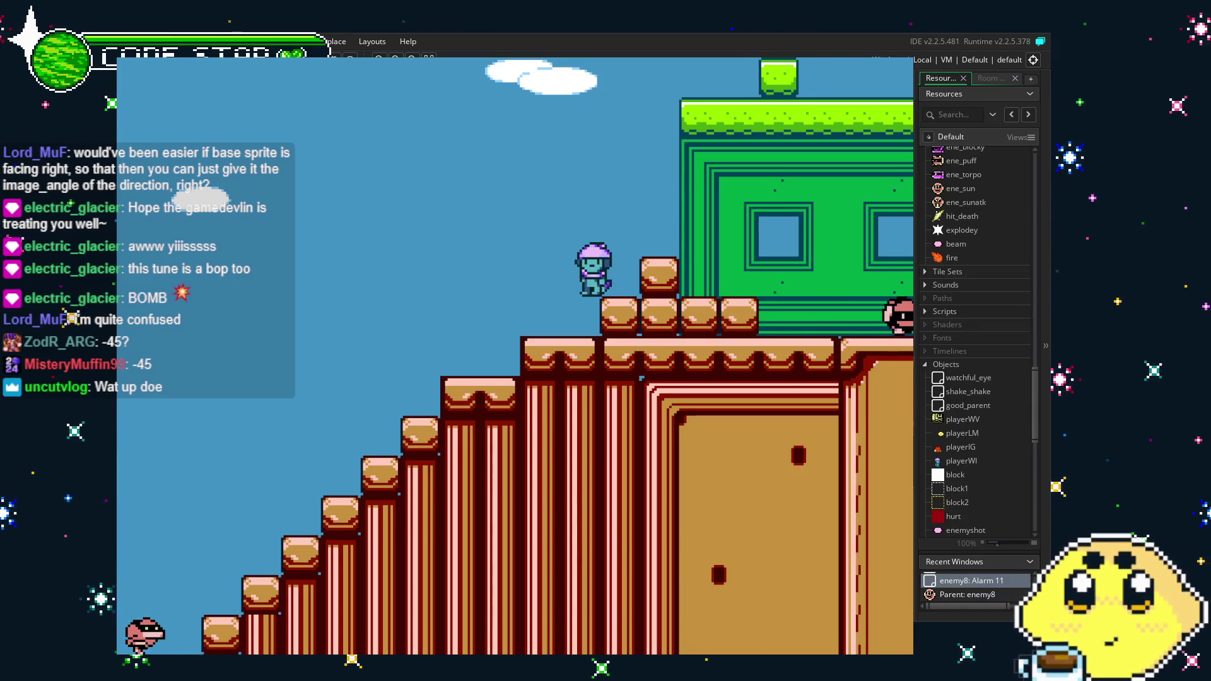
{"action": "key", "text": "Escape"}
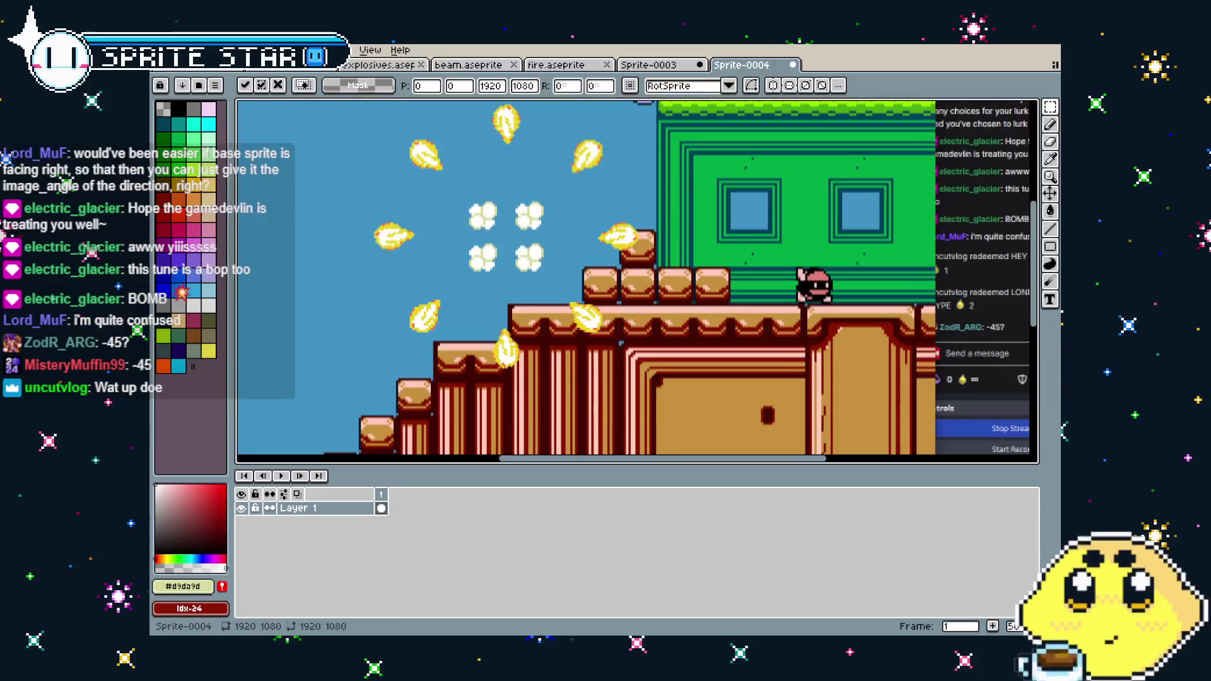
Zoom in and out and pan the Sprite-0004 capture to inspect each shot's rotation.
{"action": "scroll", "coordinate": [580, 337], "scroll_direction": "up", "scroll_amount": 3}
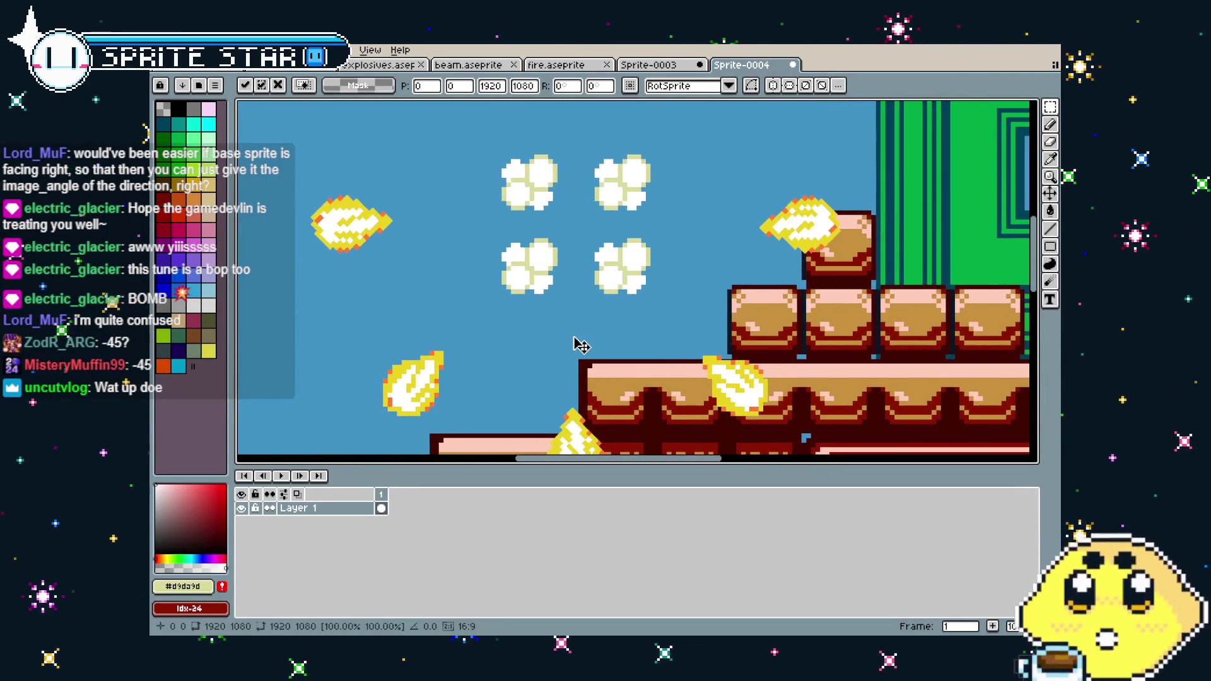
{"action": "scroll", "coordinate": [579, 343], "scroll_direction": "down", "scroll_amount": 1}
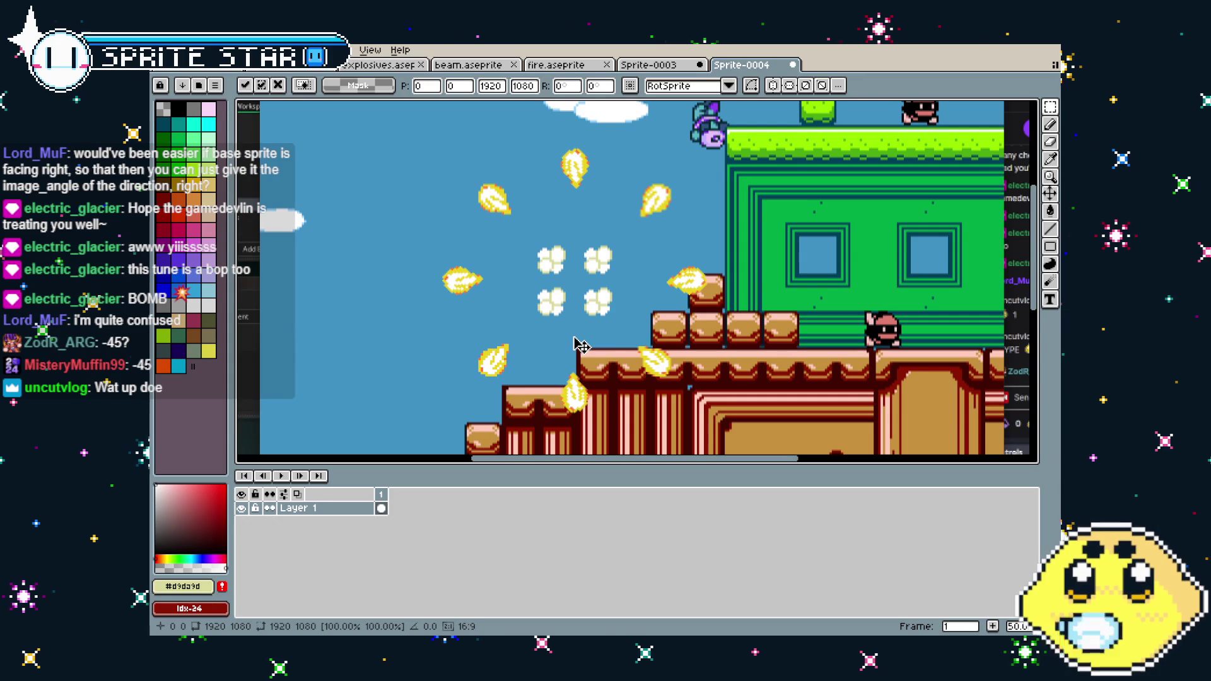
{"action": "mouse_move", "coordinate": [581, 346]}
{"action": "left_mouse_down"}
{"action": "mouse_move", "coordinate": [542, 335]}
{"action": "mouse_move", "coordinate": [641, 362]}
{"action": "mouse_move", "coordinate": [591, 349]}
{"action": "left_mouse_up"}
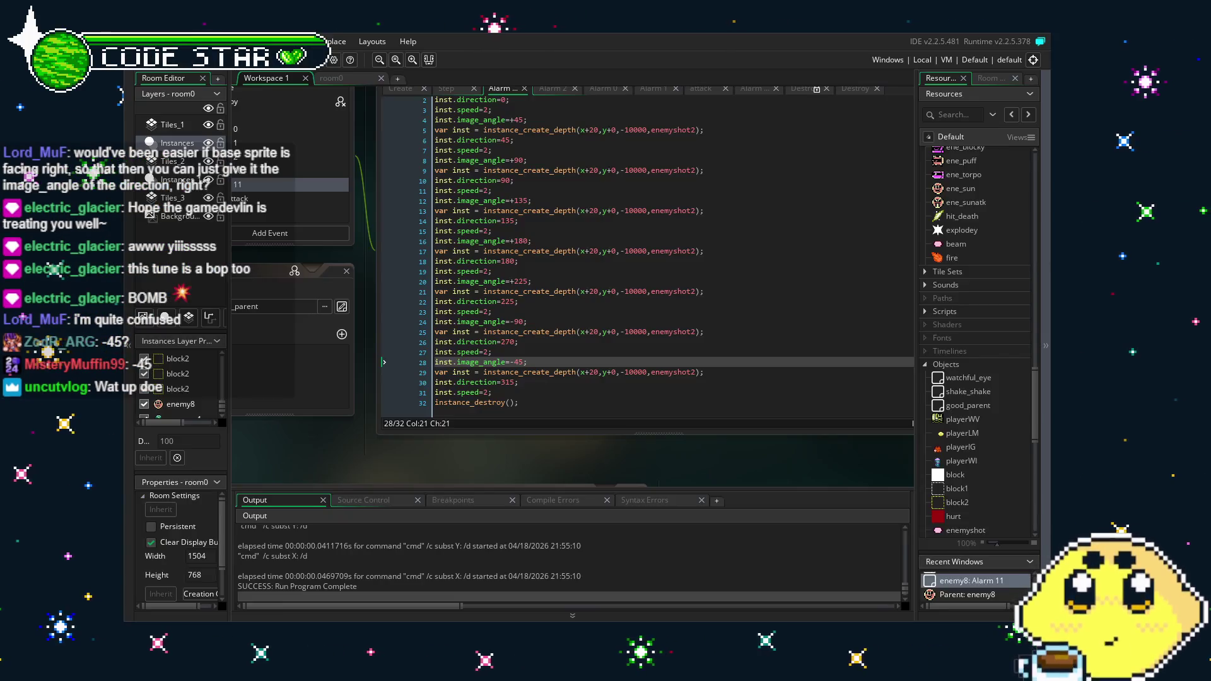
Pan the workspace to reveal enemy8's Events list and select the Alarm 10 event.
{"action": "left_click_drag", "start_coordinate": [305, 442], "coordinate": [399, 452]}
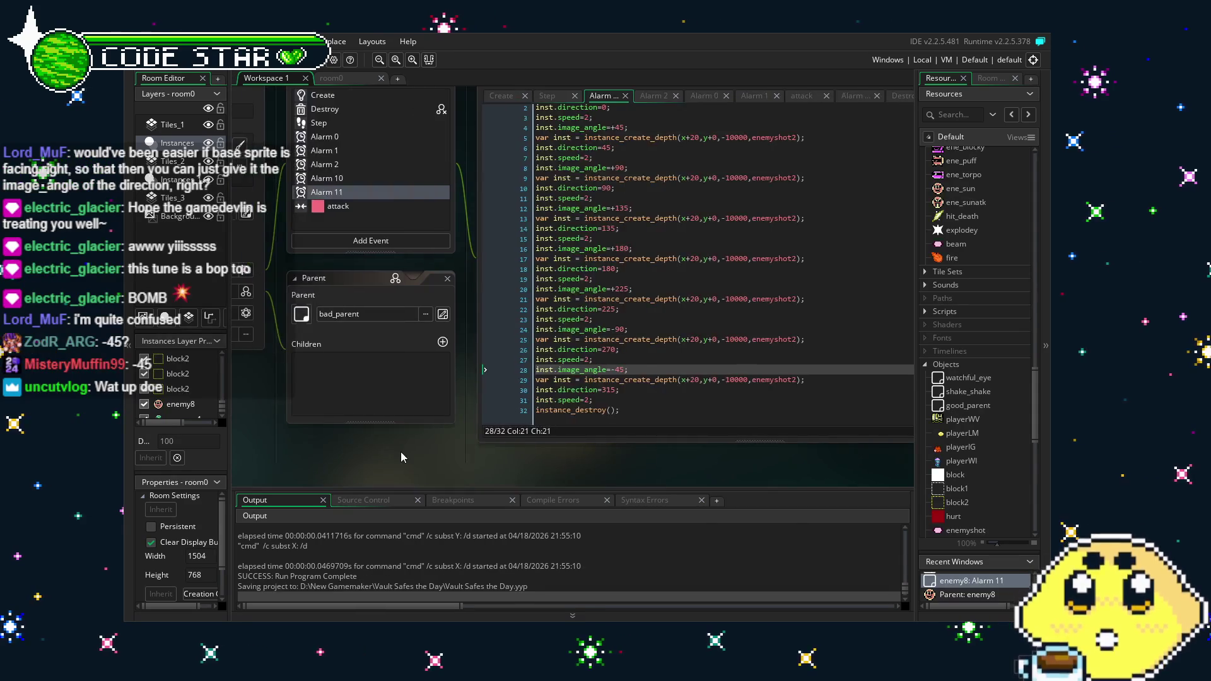
{"action": "left_click_drag", "start_coordinate": [274, 426], "coordinate": [313, 437]}
{"action": "left_click", "coordinate": [363, 181]}
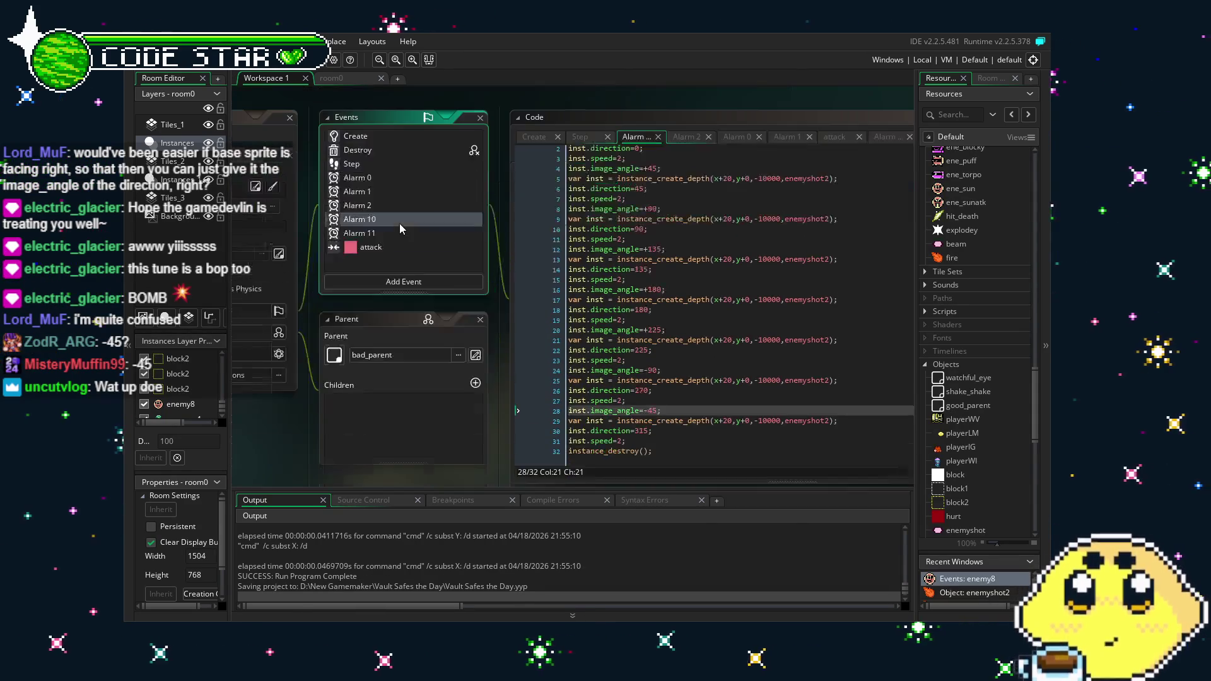